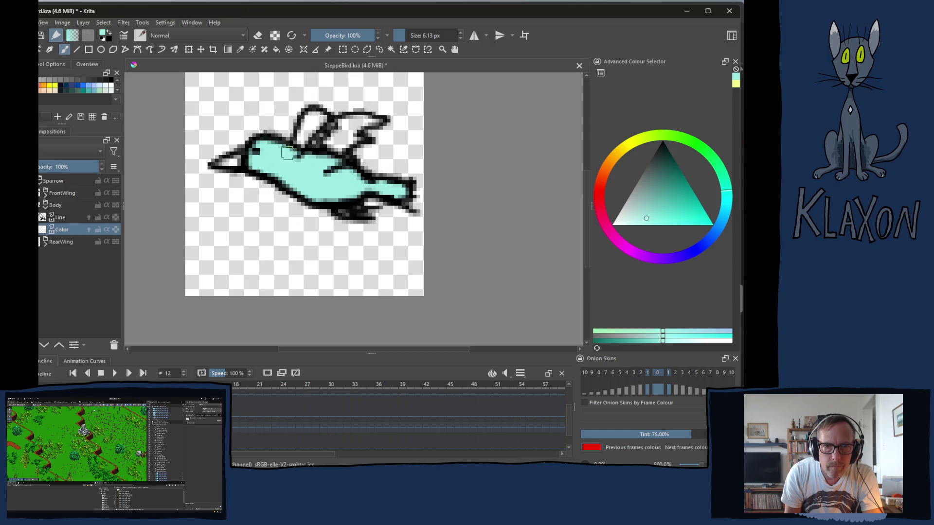
Step: Paint turquoise over the flying bird on frames 13 and 14, then switch to the steppe-bird image search
key("period")
mouse_move(257, 148)
left_mouse_down()
mouse_move(277, 161)
mouse_move(263, 163)
mouse_move(321, 175)
mouse_move(313, 185)
mouse_move(350, 173)
mouse_move(360, 188)
mouse_move(406, 191)
mouse_move(394, 195)
left_mouse_up()
key("period")
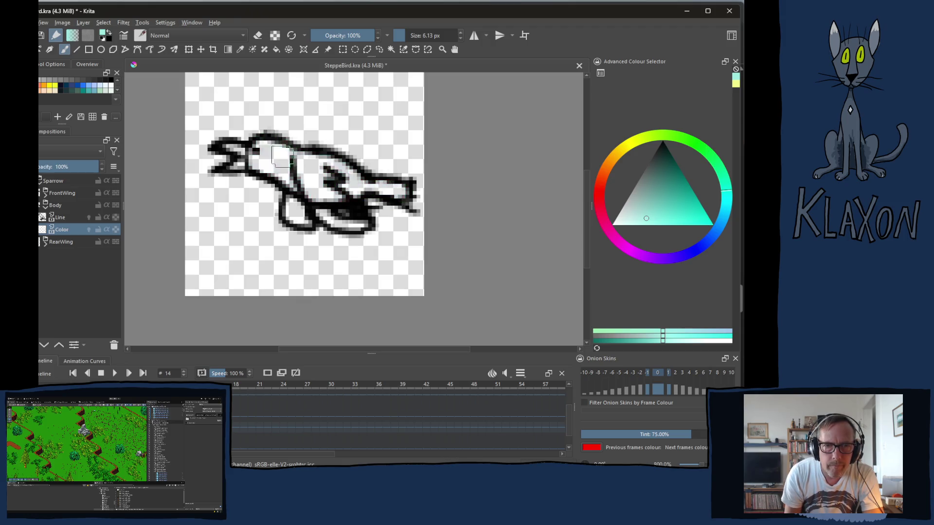
mouse_move(265, 153)
left_mouse_down()
mouse_move(258, 155)
mouse_move(304, 168)
mouse_move(318, 195)
mouse_move(347, 184)
mouse_move(327, 165)
mouse_move(348, 176)
mouse_move(298, 156)
mouse_move(351, 184)
mouse_move(408, 191)
mouse_move(333, 181)
left_mouse_up()
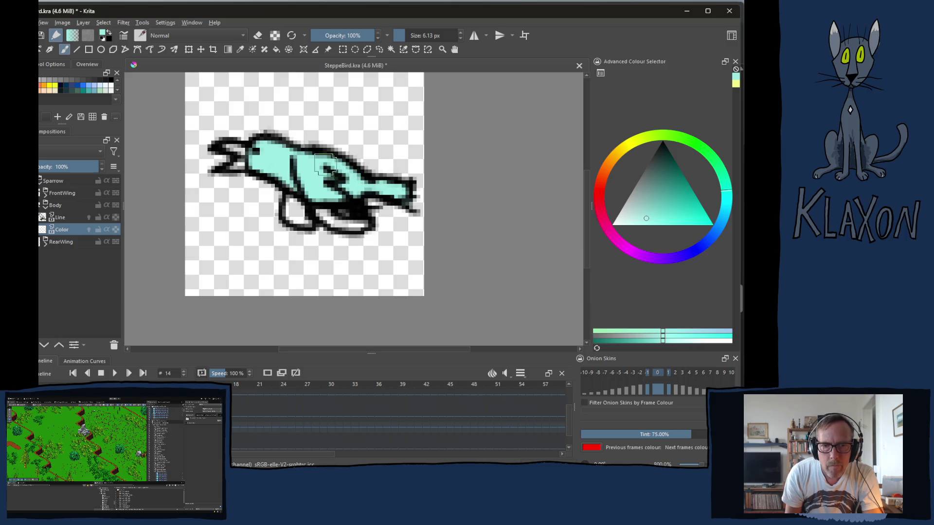
key("Left")
key("Left")
key("Left")
key("Left")
key("Left")
key("Left")
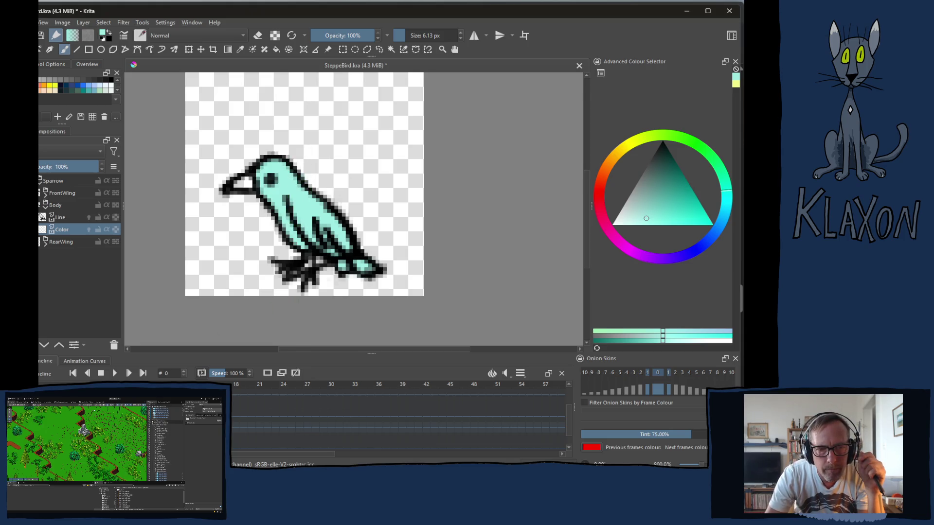
key("alt+Tab")
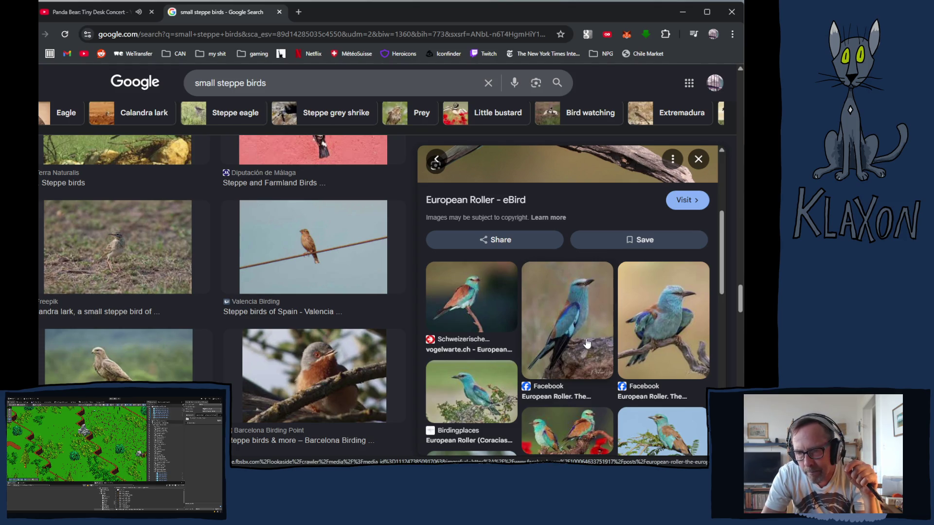
Step: Enlarge the 'Helping European Rollers' photo of two rollers, one flying, then return to Krita
scroll(604, 343, "down", 2)
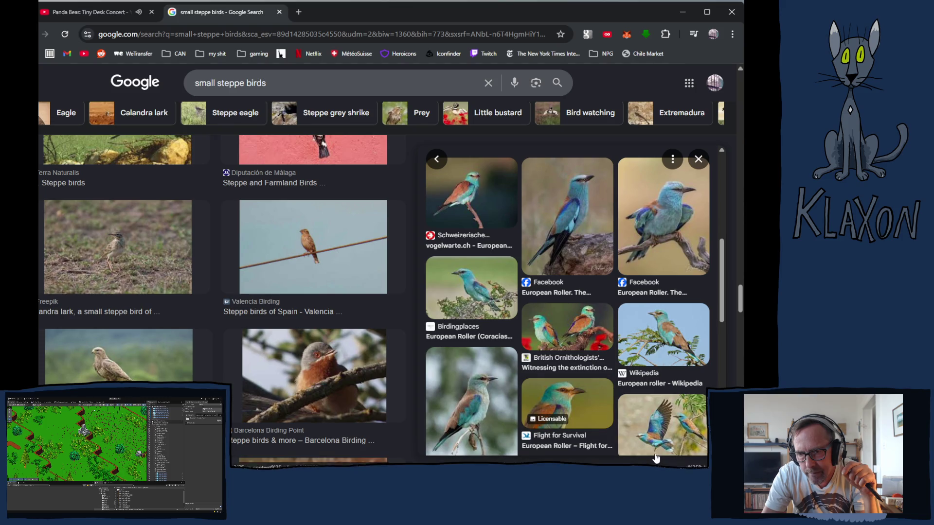
scroll(663, 423, "down", 2)
left_click(680, 335)
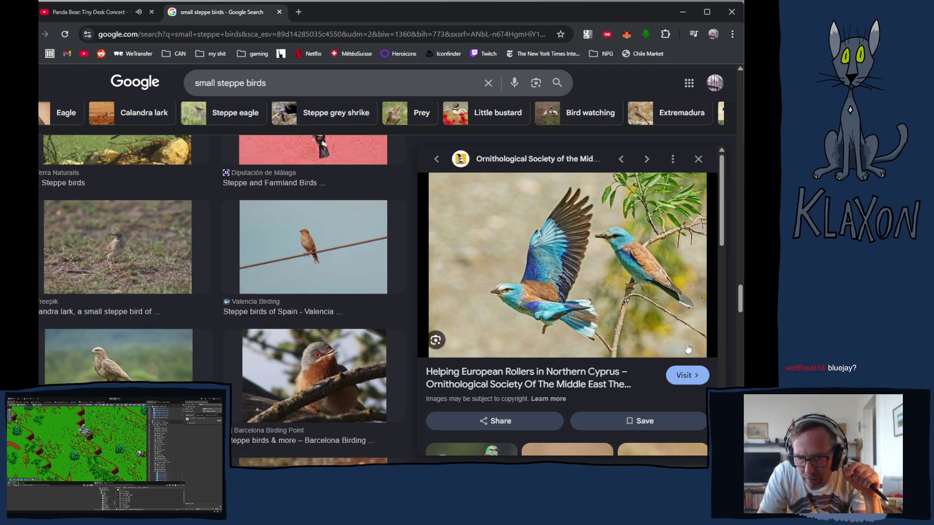
scroll(526, 318, "down", 2)
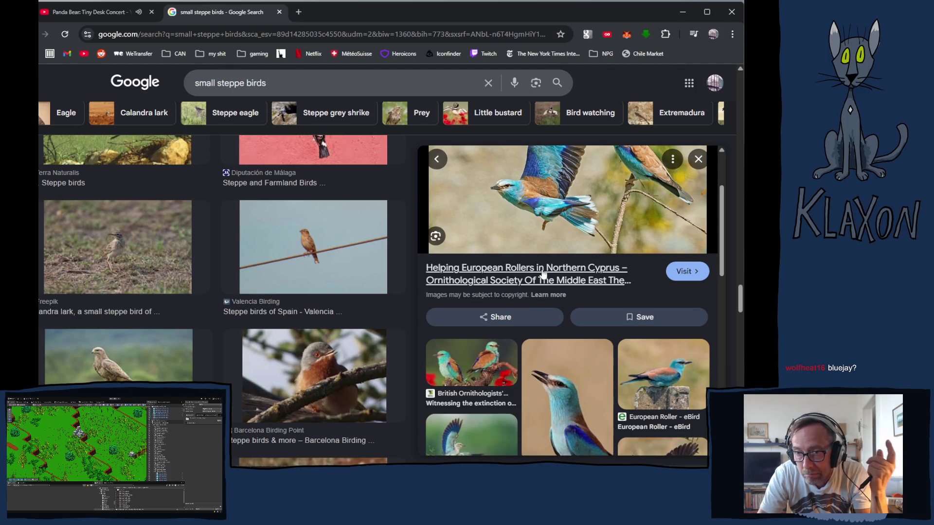
scroll(572, 288, "up", 2)
scroll(576, 288, "up", 1)
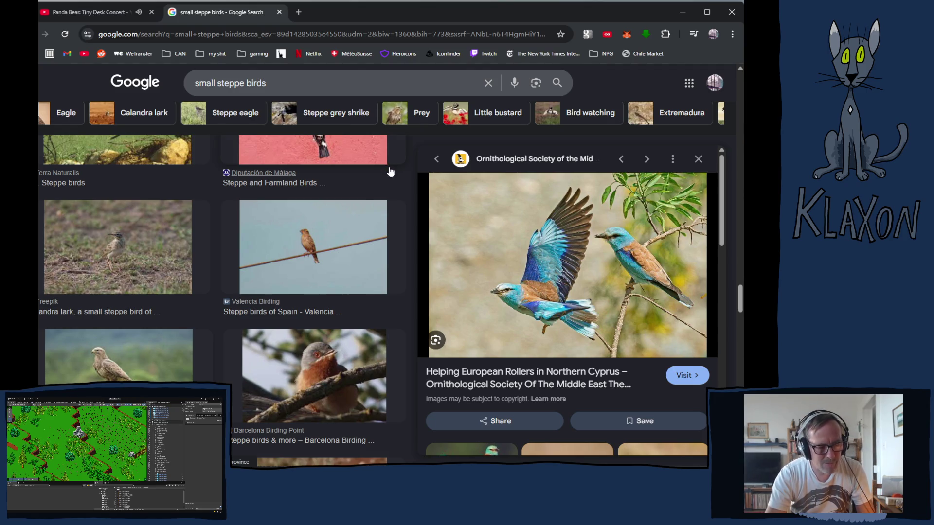
key("alt+Tab")
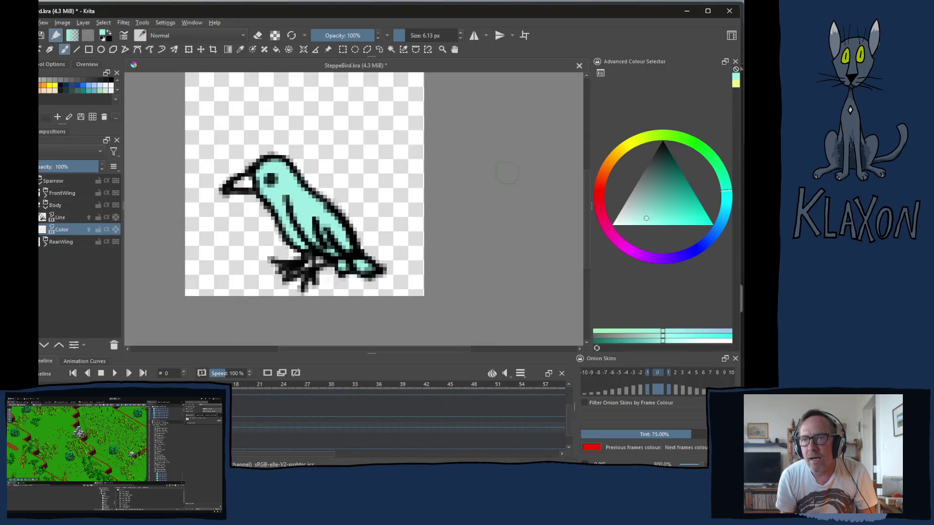
Step: Choose a dark brown colour and shrink the brush to about 3 px
key("alt+Tab")
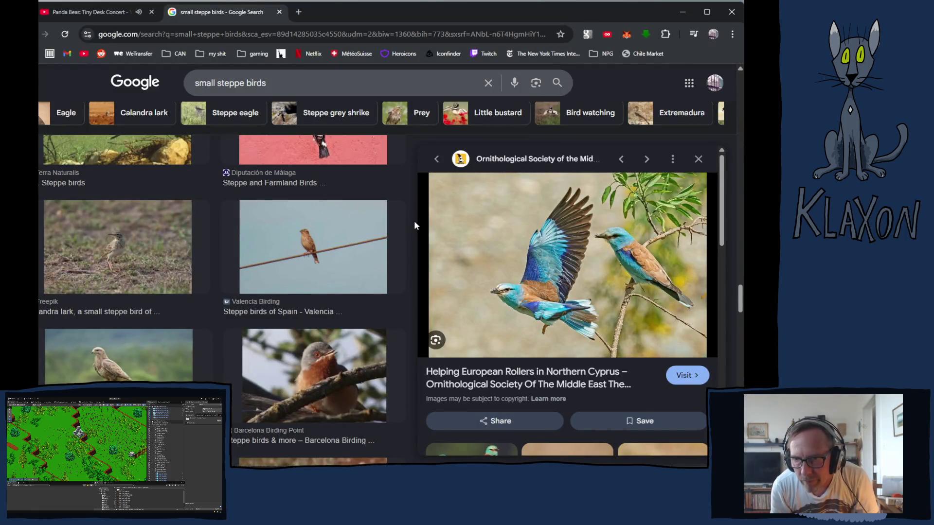
key("alt+Tab")
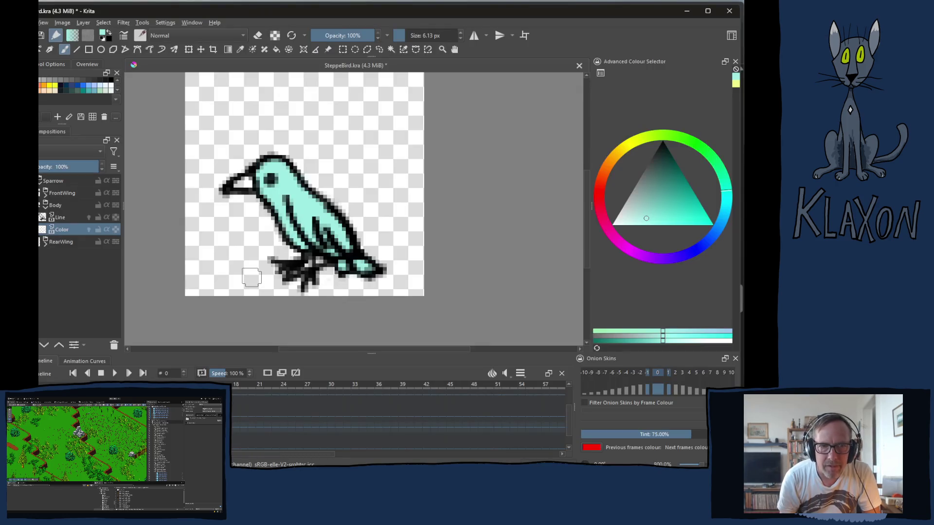
left_click_drag(602, 198, 605, 214)
left_click(667, 160)
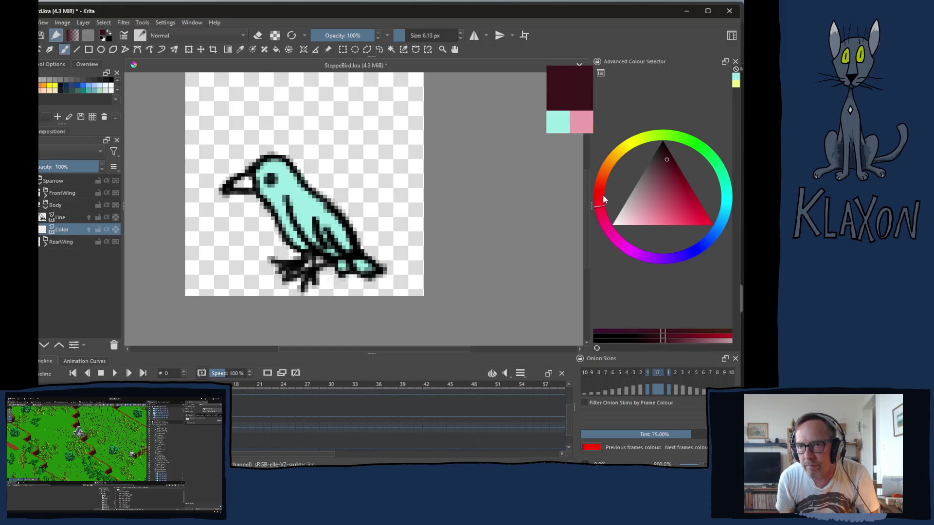
left_click(605, 168)
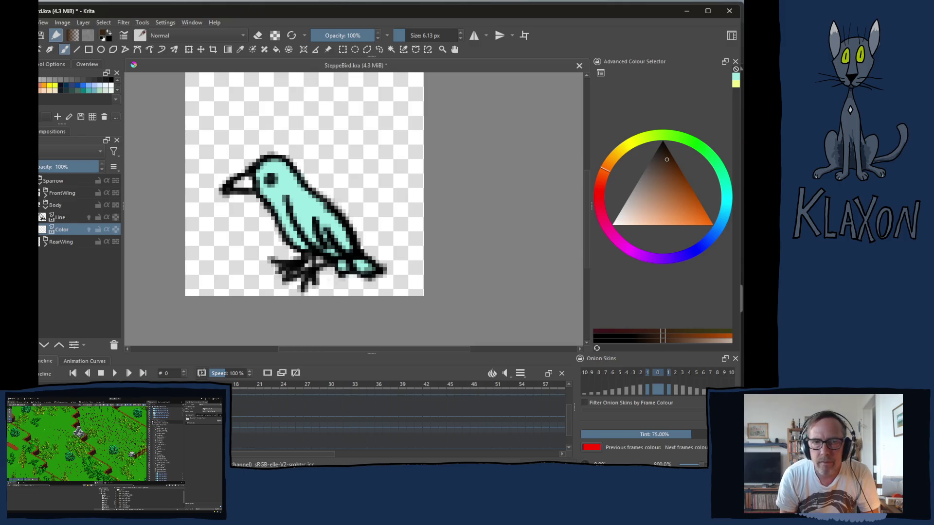
key("bracketleft")
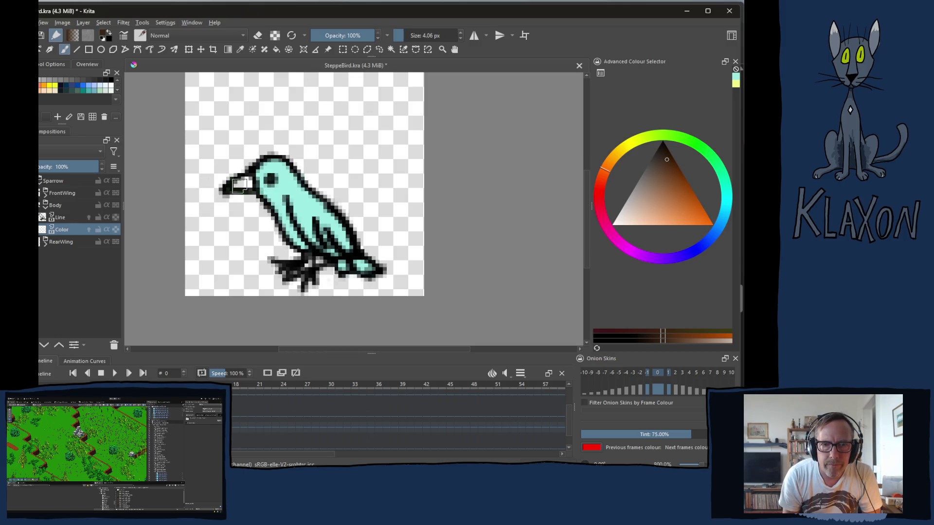
key("bracketleft")
Step: Paint the beak dark brown on perched frames 0, 1, 3, 7, 8 and 9
left_click_drag(238, 183, 245, 184)
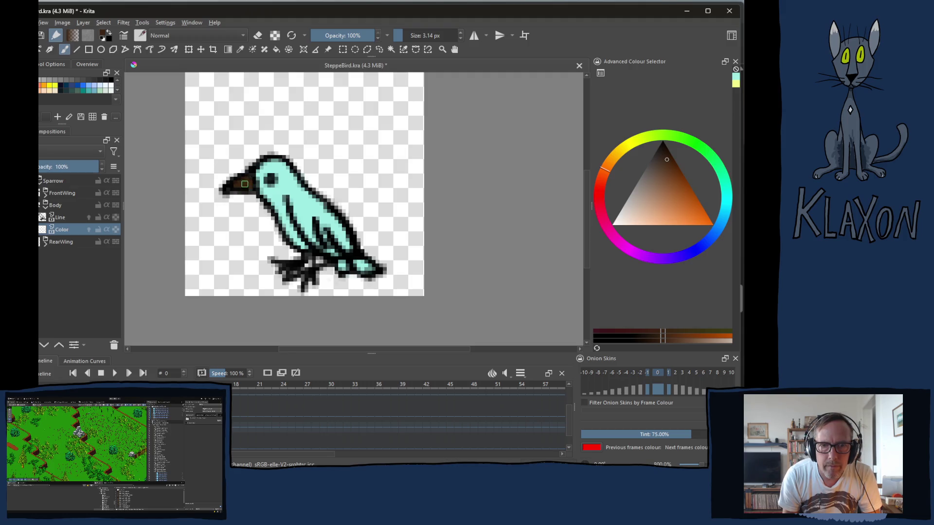
key("period")
mouse_move(316, 171)
left_mouse_down()
mouse_move(329, 174)
mouse_move(315, 176)
mouse_move(329, 176)
mouse_move(327, 186)
left_mouse_up()
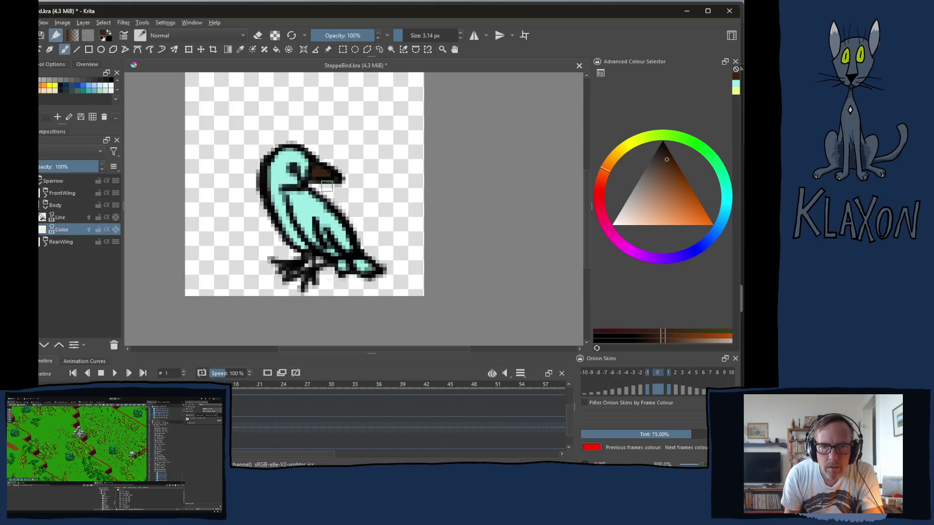
key("period")
key("period")
mouse_move(241, 176)
left_mouse_down()
mouse_move(232, 178)
mouse_move(252, 181)
mouse_move(243, 195)
mouse_move(256, 190)
left_mouse_up()
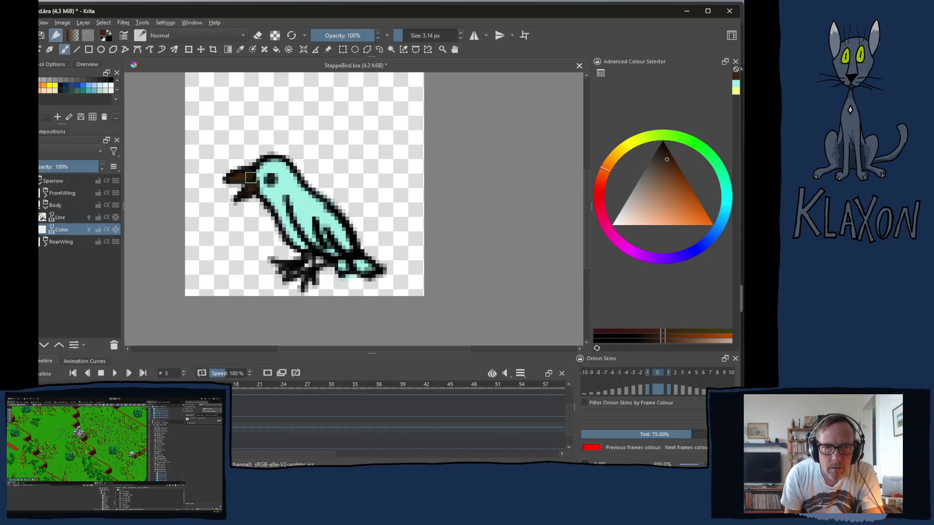
key("period")
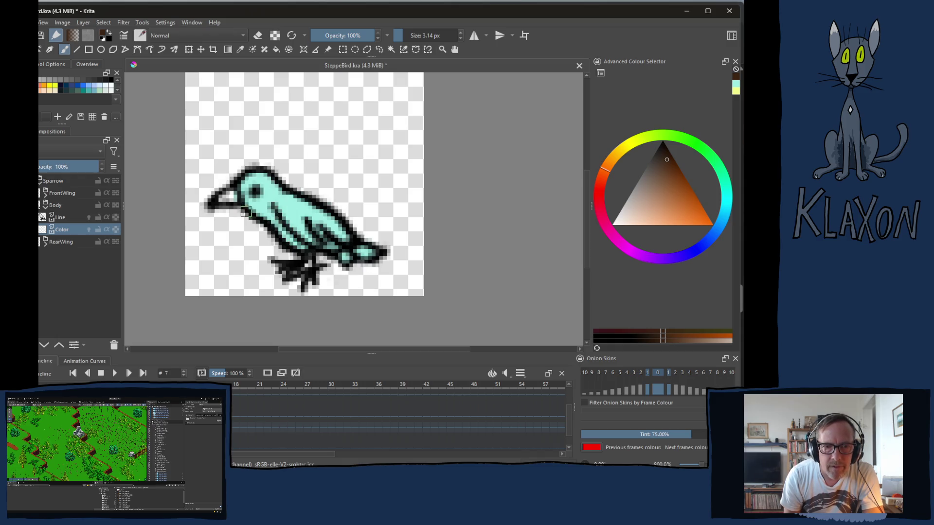
left_click_drag(238, 192, 223, 200)
key("period")
left_click_drag(240, 144, 251, 148)
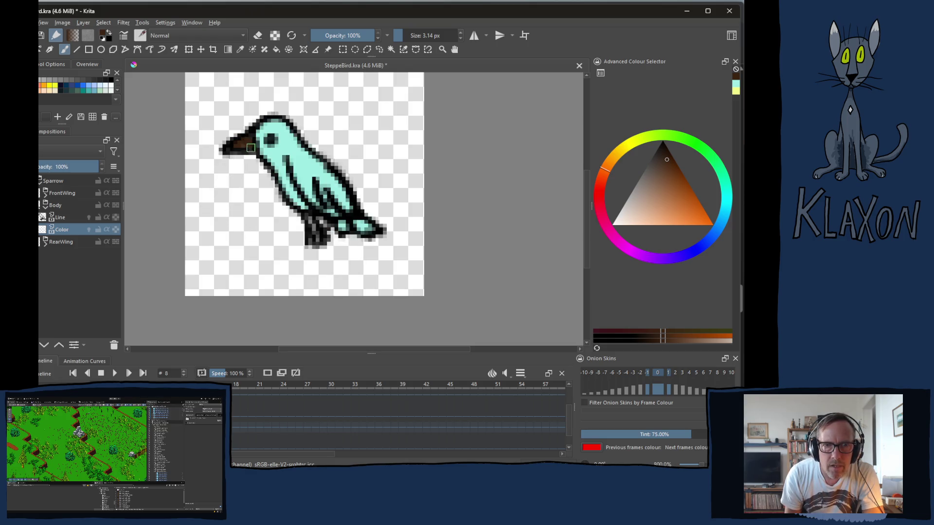
key("period")
mouse_move(243, 113)
left_mouse_down()
mouse_move(236, 117)
mouse_move(250, 114)
mouse_move(246, 137)
left_mouse_up()
Step: Paint the beak dark brown on flying frame 13, then step back to check earlier frames
key("period")
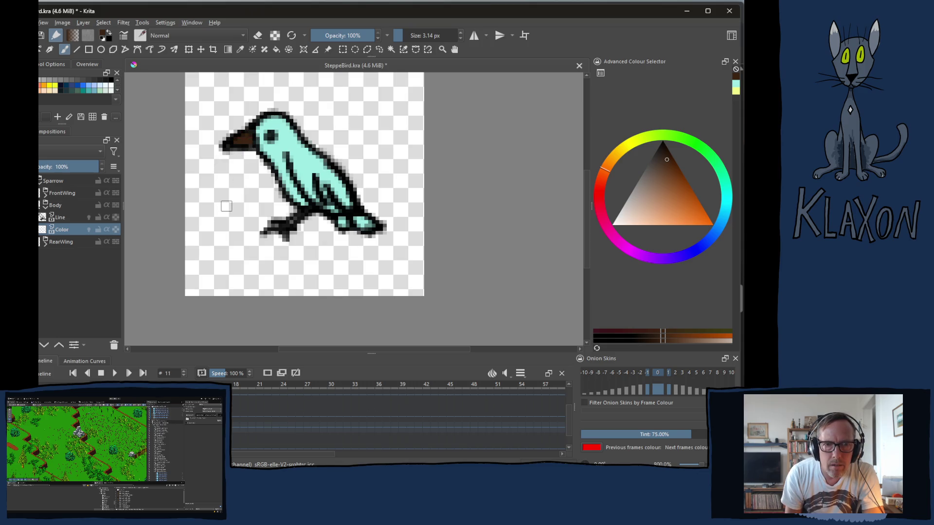
key("period")
key("period")
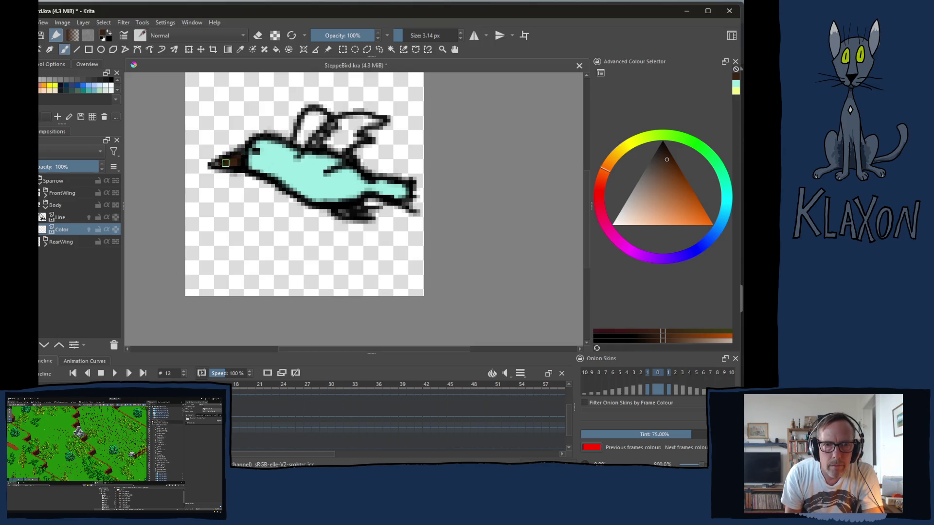
key("period")
left_click_drag(239, 160, 230, 162)
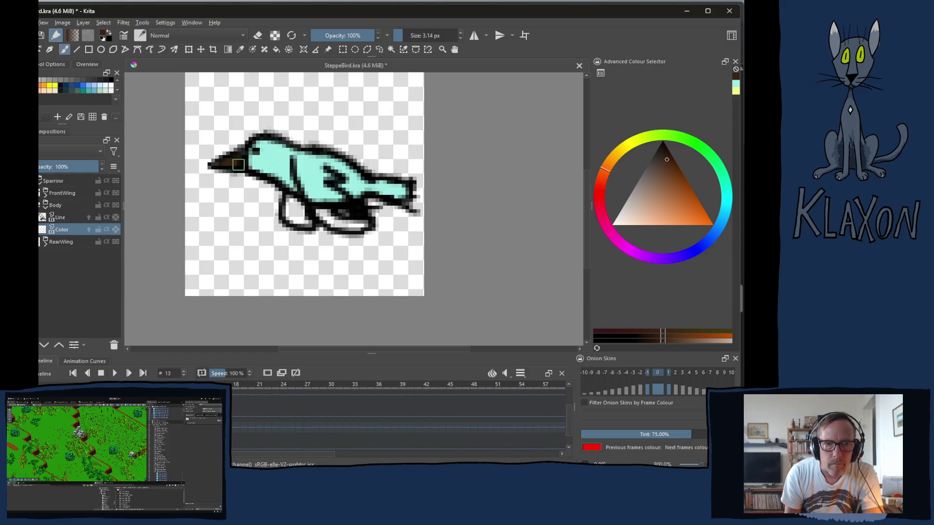
key("period")
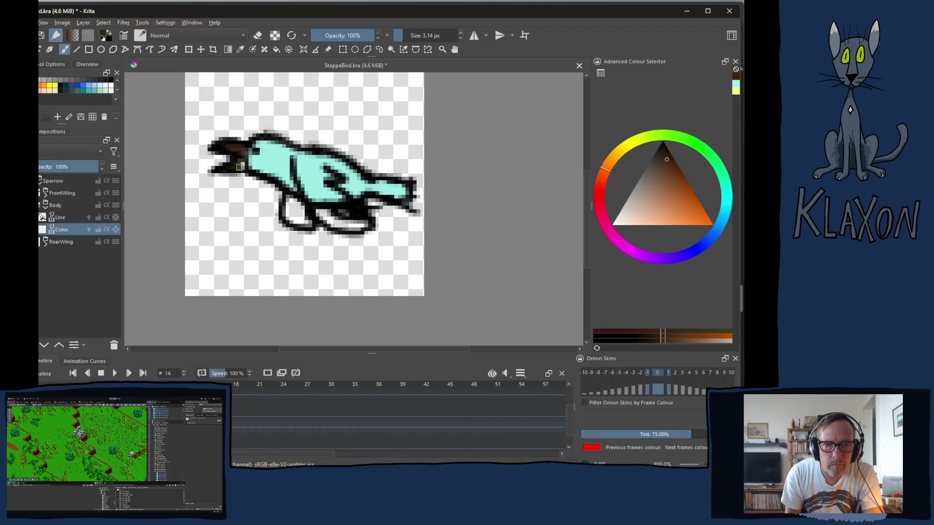
key("comma")
key("comma")
key("comma")
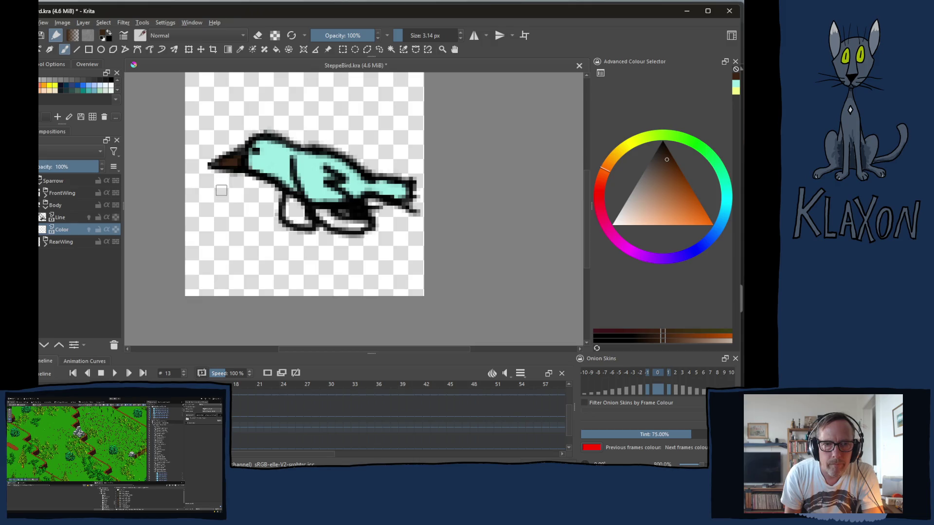
key("comma")
key("comma")
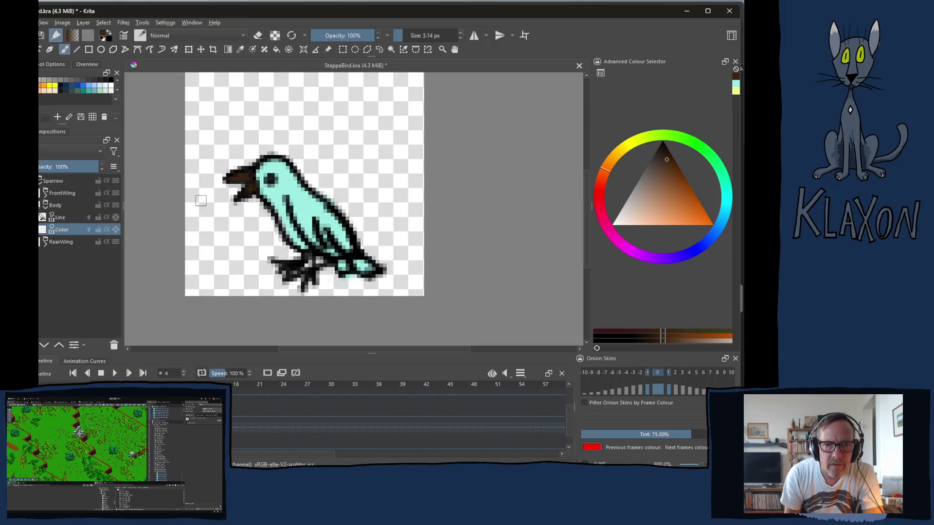
key("comma")
key("comma")
key("comma")
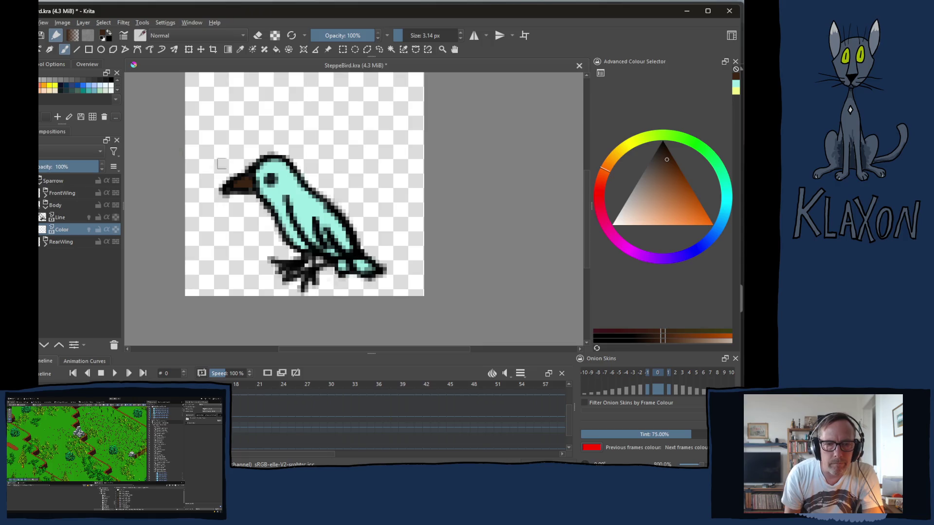
Step: Pick a light orange, enlarge the brush to about 4.4 px, and paint frame 0's back stripe
right_click(221, 163)
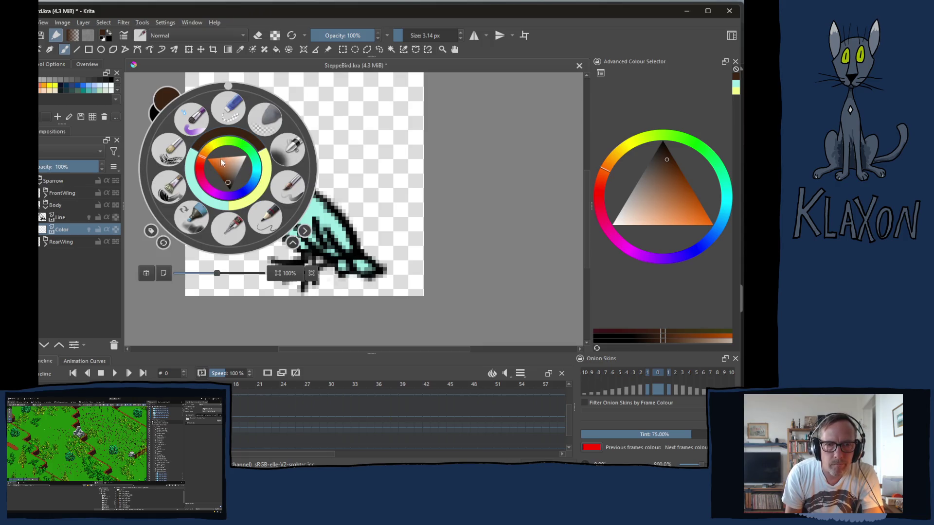
left_click(215, 165)
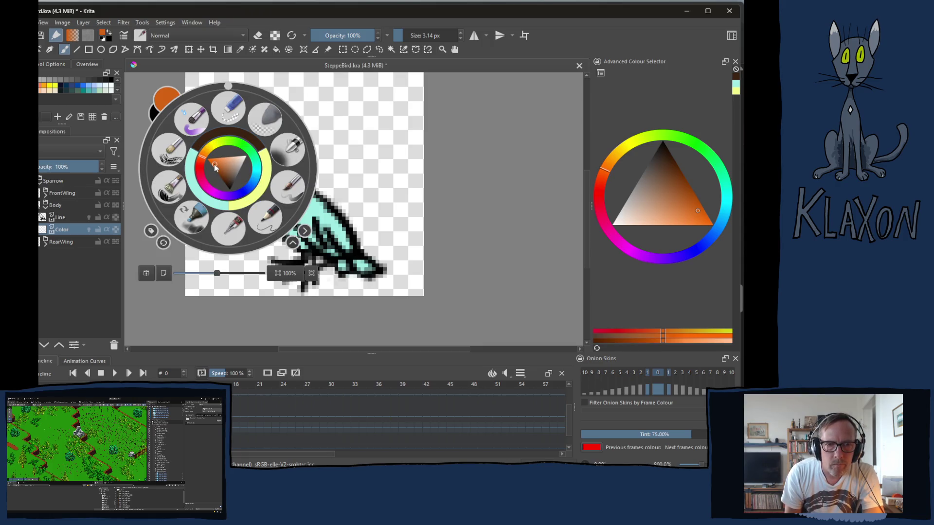
left_click(218, 162)
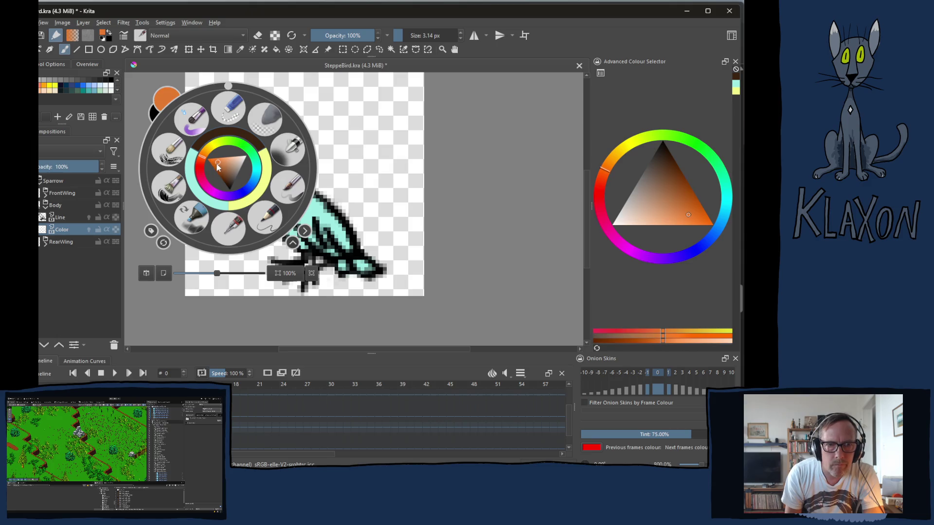
left_click(327, 159)
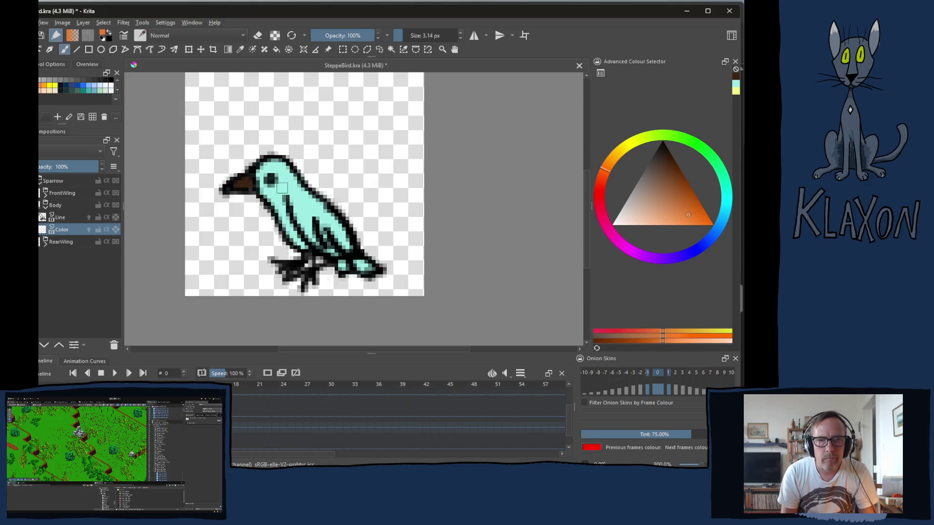
key("bracketright")
left_click(304, 192)
left_click_drag(304, 192, 346, 247)
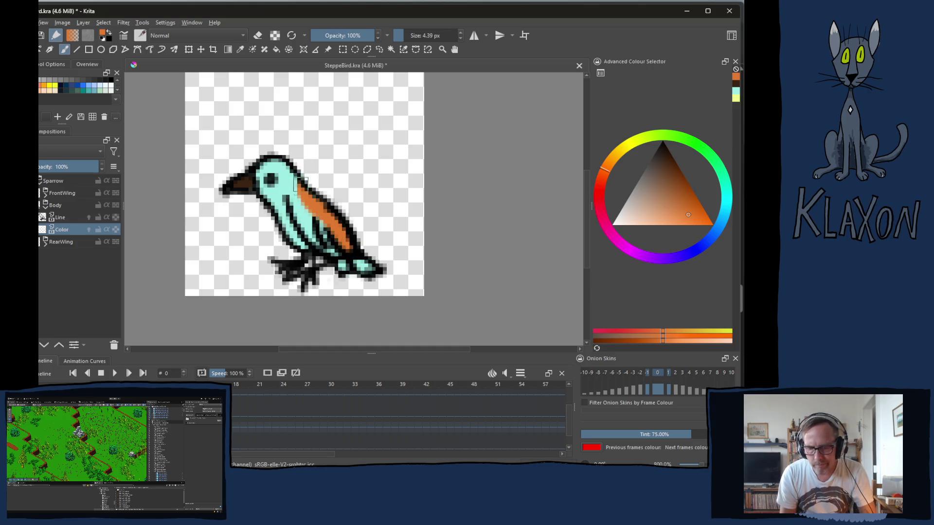
Step: Paint the orange back stripe up toward the eye and an orange neck patch on frame 1
key("Right")
left_click_drag(306, 195, 349, 244)
left_click_drag(309, 204, 306, 194)
key("Left")
key("Right")
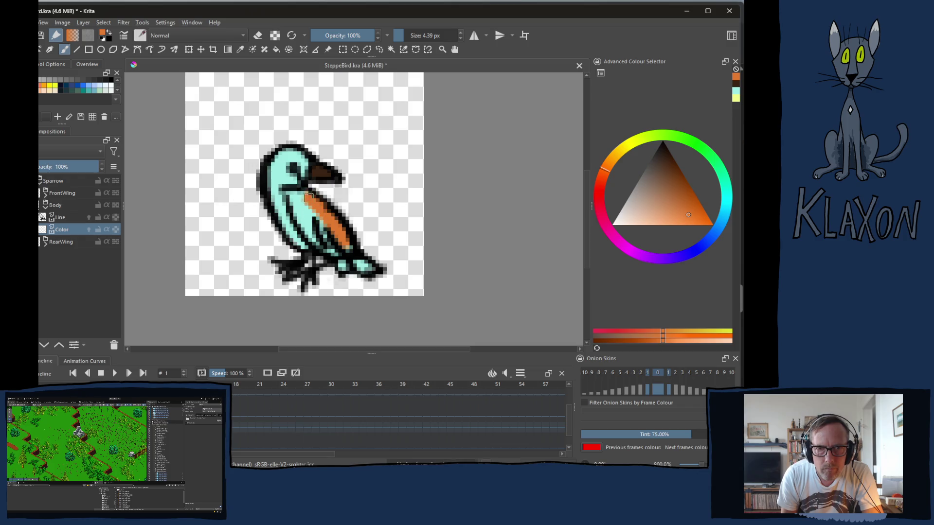
left_click_drag(270, 179, 269, 198)
key("period")
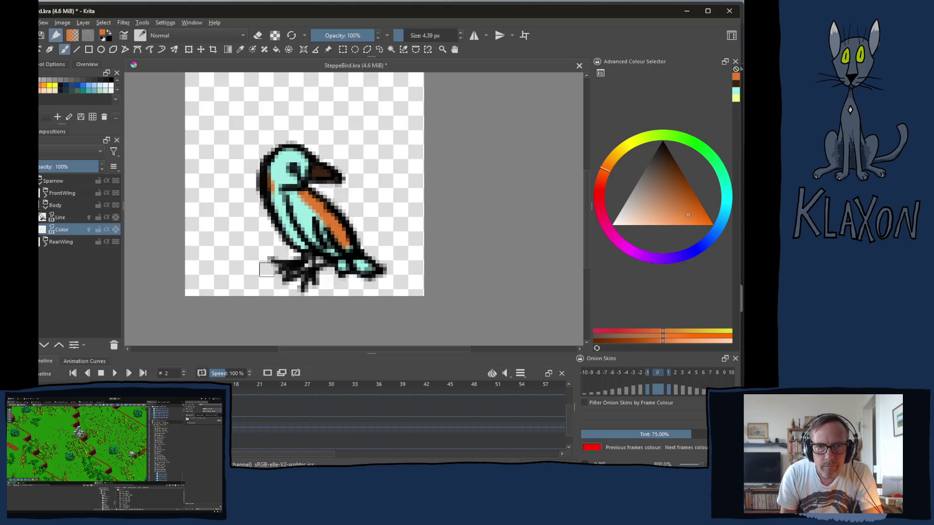
key("comma")
key("period")
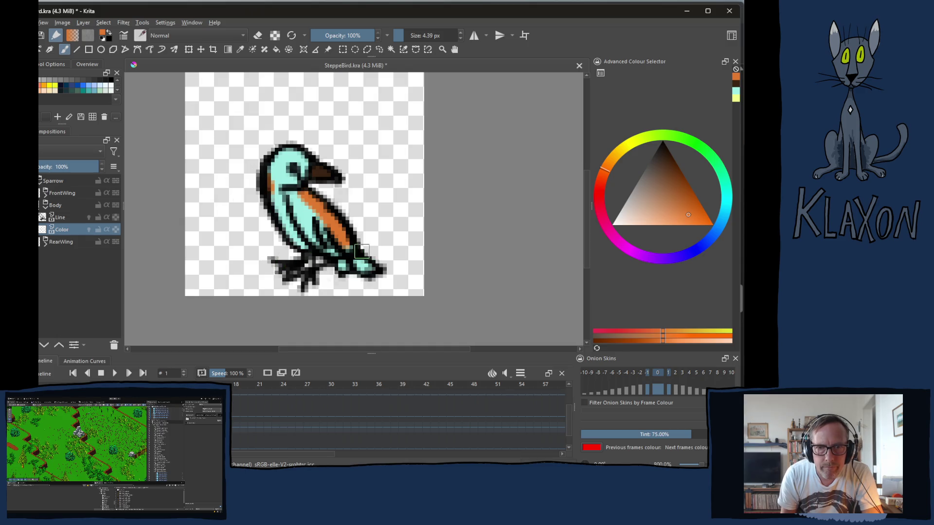
Step: Paint the orange stripe down the backs of frames 3 and 7
key("period")
key("period")
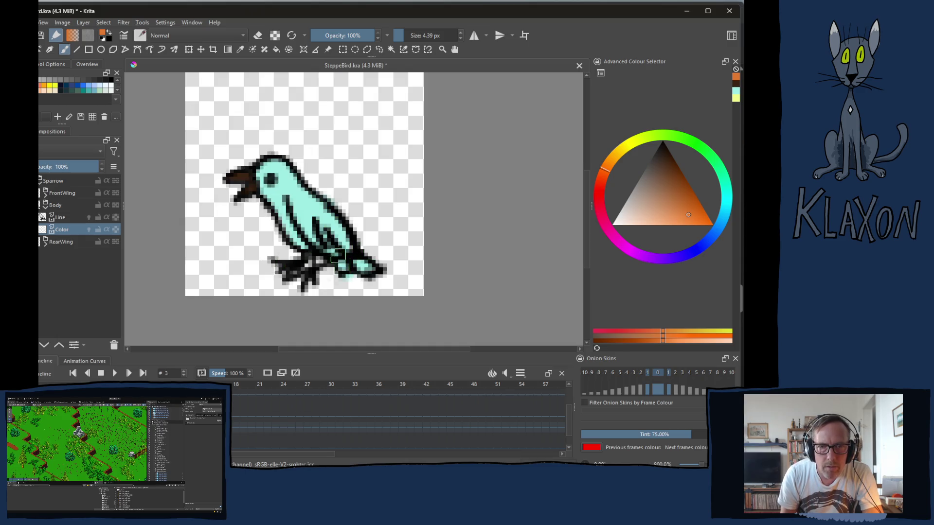
mouse_move(297, 190)
left_mouse_down()
mouse_move(344, 229)
mouse_move(353, 251)
left_mouse_up()
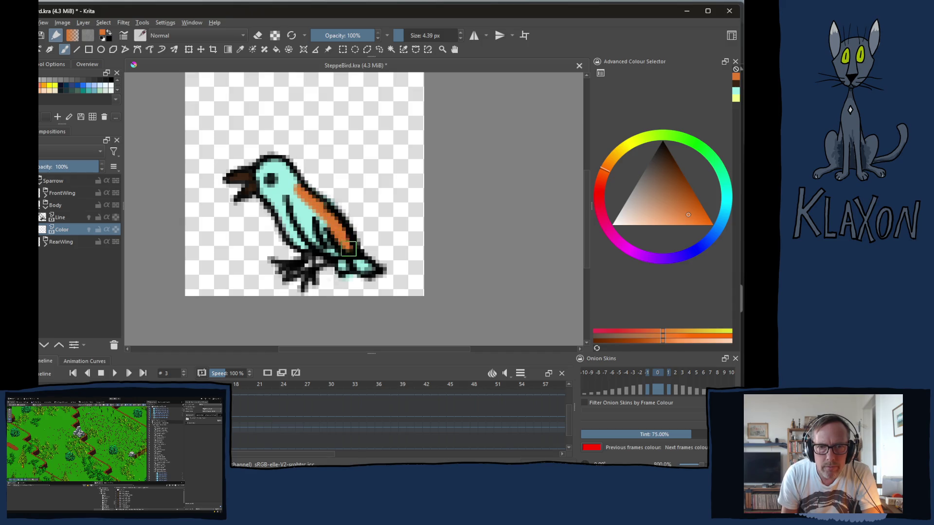
key("comma")
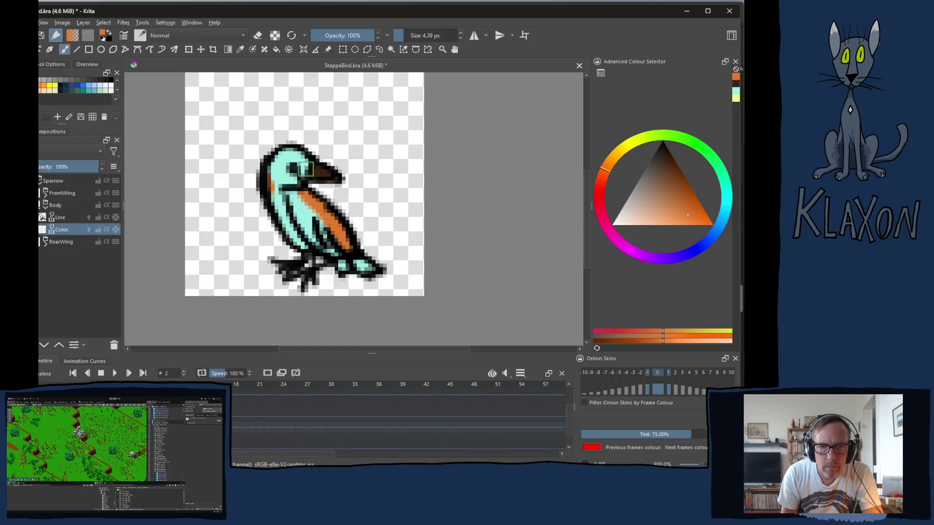
key("comma")
key("comma")
key("period")
key("period")
key("period")
key("period")
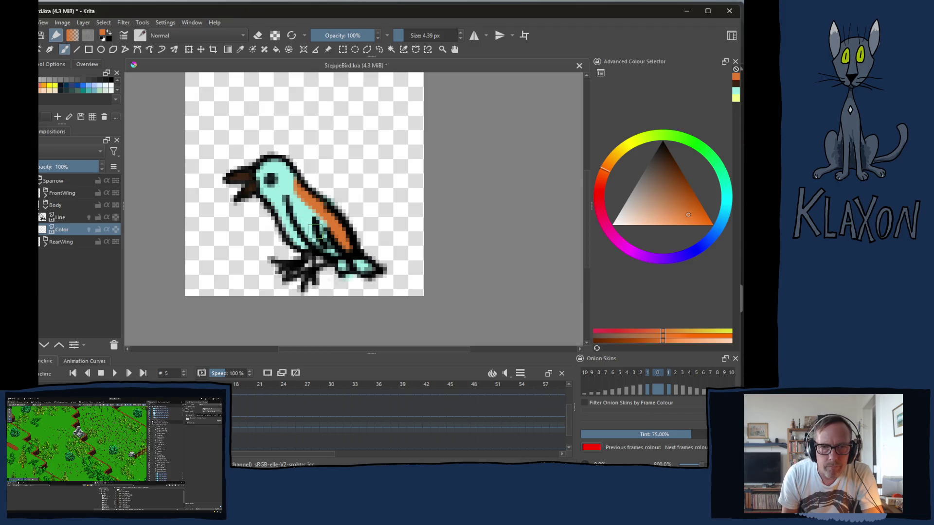
key("period")
key("period")
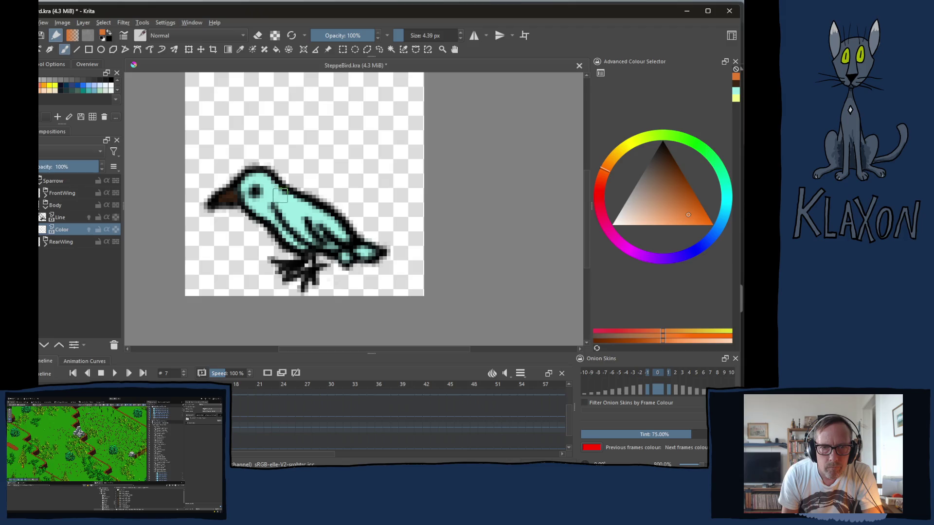
left_click_drag(283, 196, 344, 237)
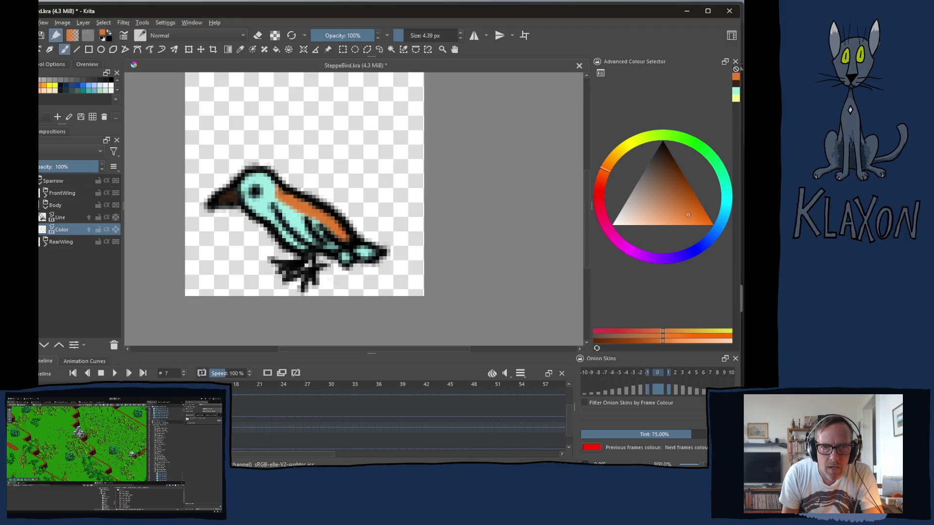
Step: Paint the orange back stripe on frames 8, 9 and 10
key("period")
mouse_move(292, 135)
left_mouse_down()
mouse_move(353, 214)
mouse_move(325, 170)
left_mouse_up()
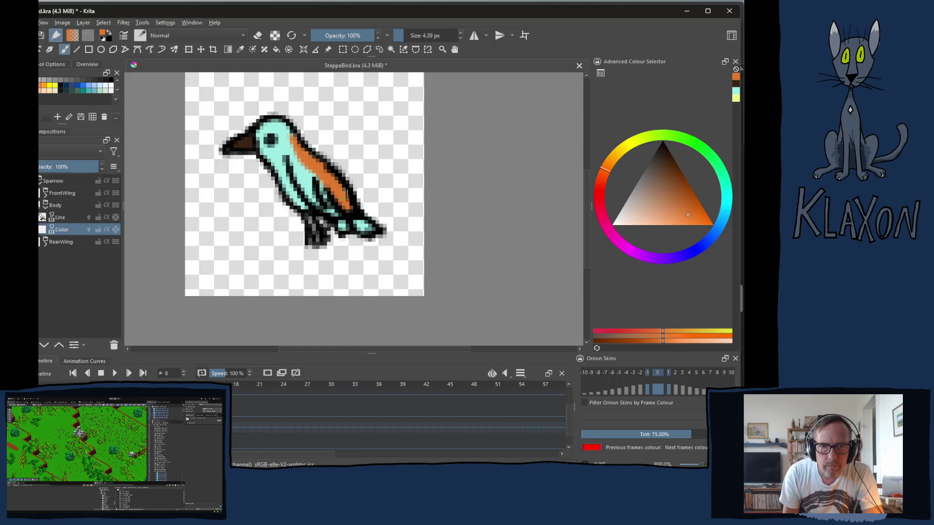
key("period")
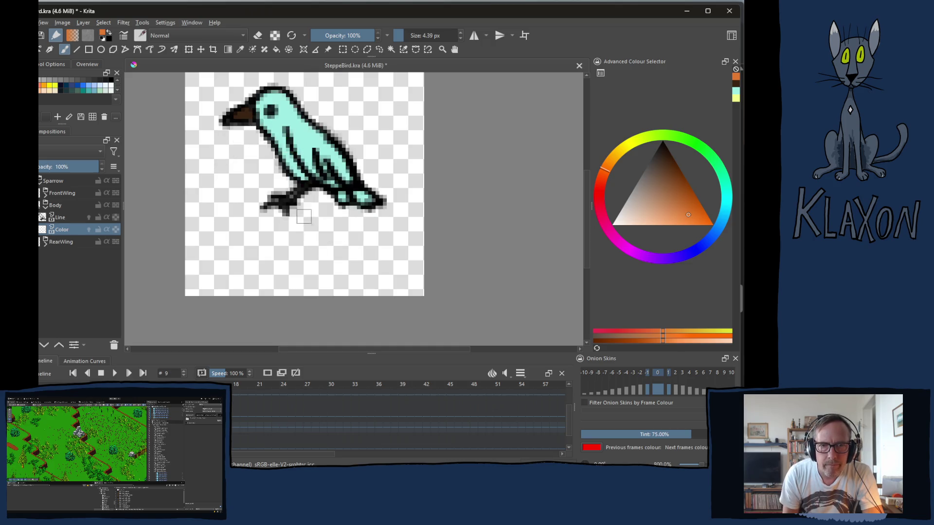
left_click_drag(293, 106, 347, 179)
key("period")
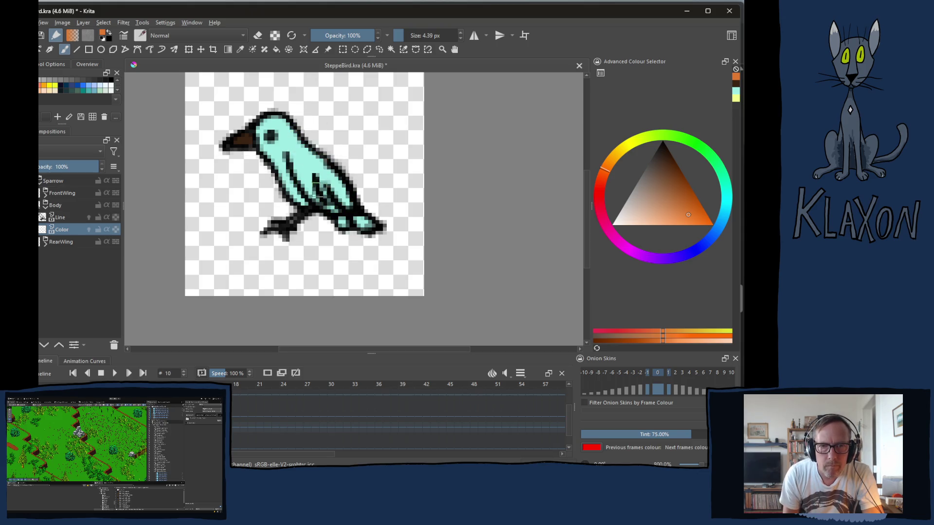
left_click_drag(292, 135, 346, 190)
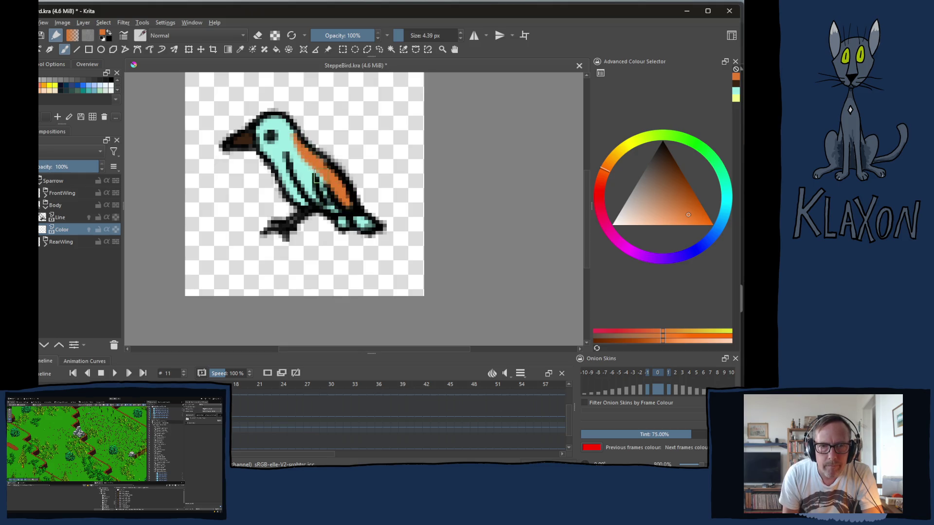
Step: Paint the orange back stripe on flying frames 12, 13 and 14
key("period")
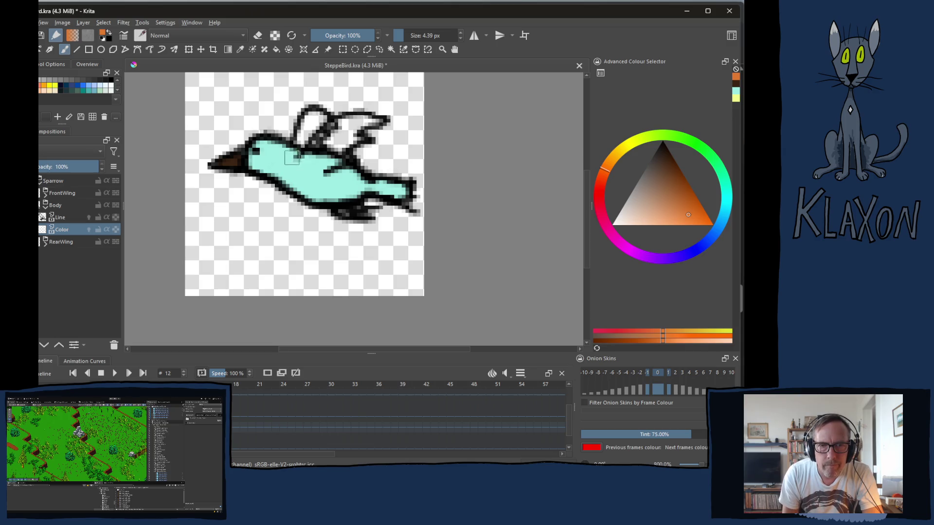
left_click_drag(290, 154, 352, 177)
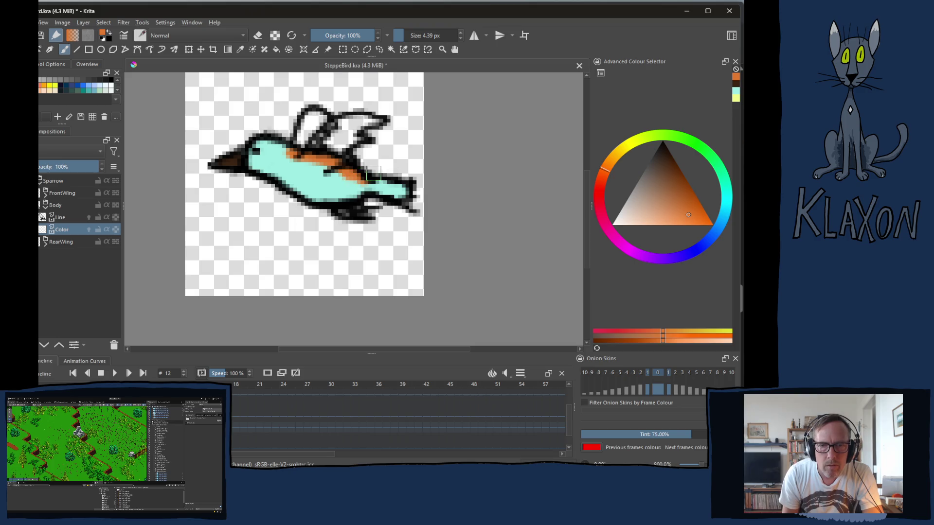
key("period")
left_click_drag(292, 152, 367, 181)
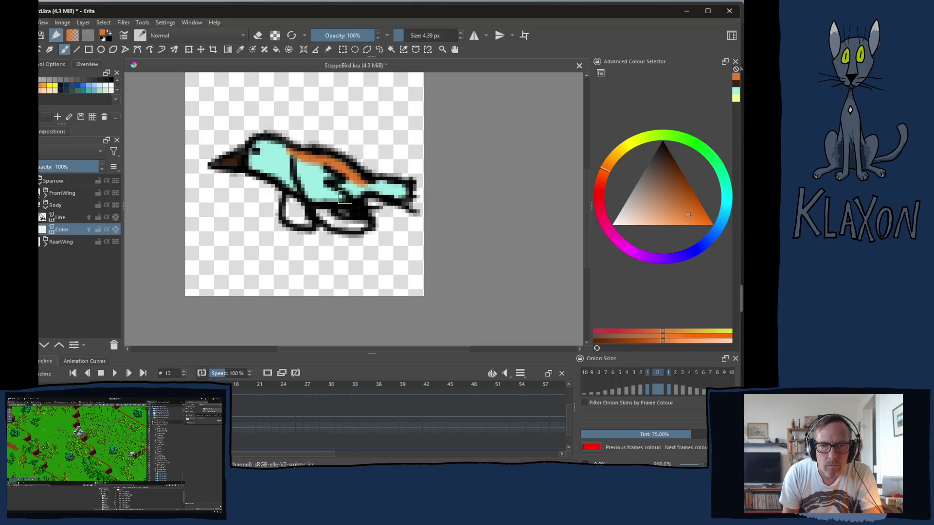
key("period")
left_click_drag(289, 151, 370, 181)
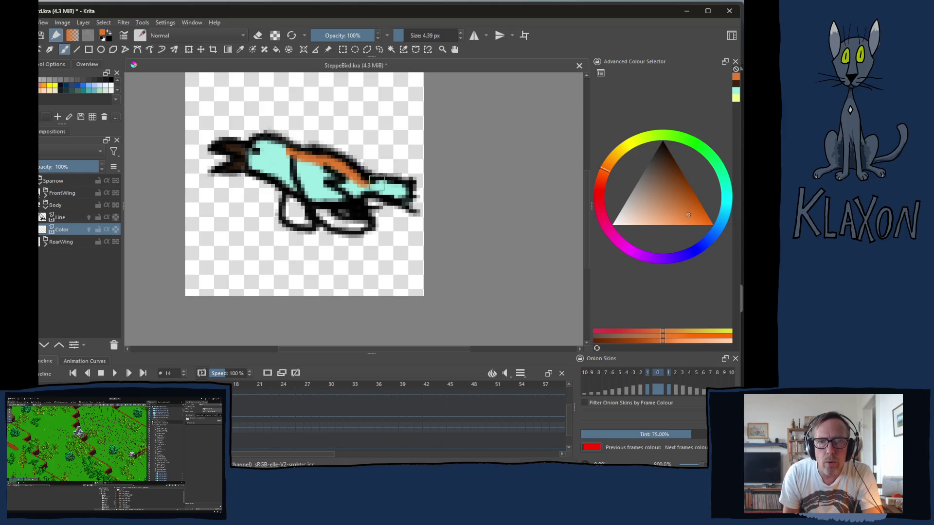
key("comma")
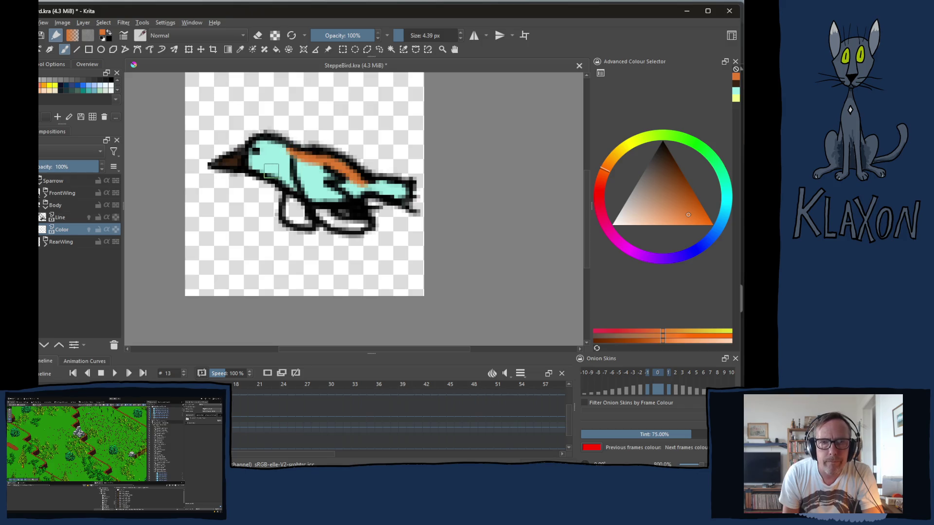
key("comma")
key("comma")
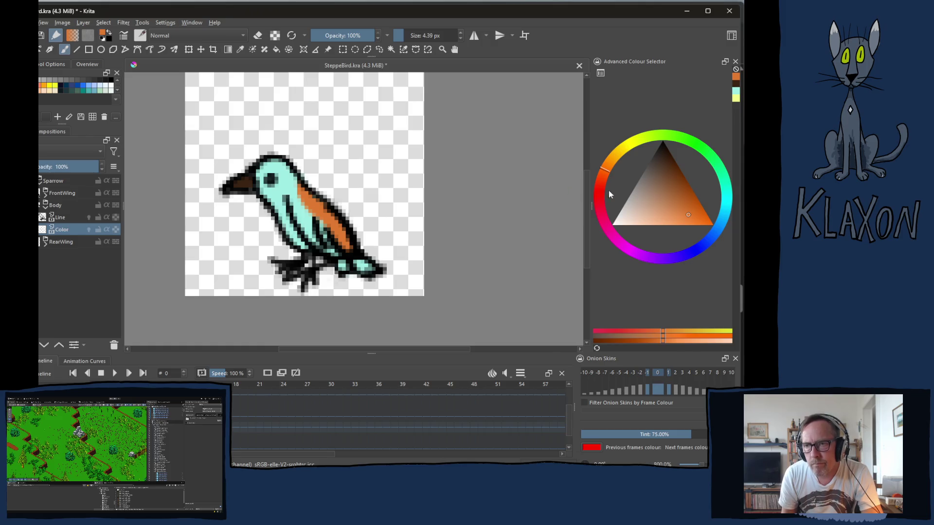
left_click(674, 175)
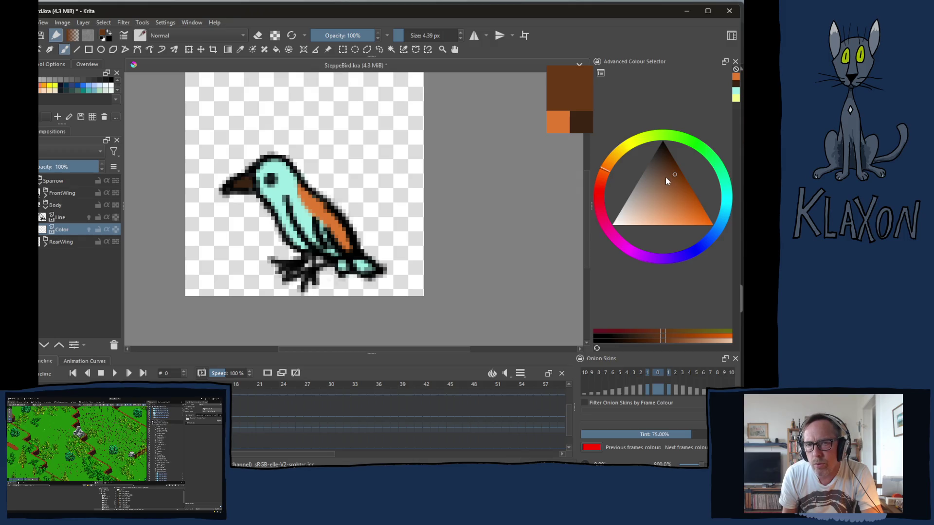
Step: Mix a dark reddish brown and darken the lower edge of the orange wing
left_click(603, 181)
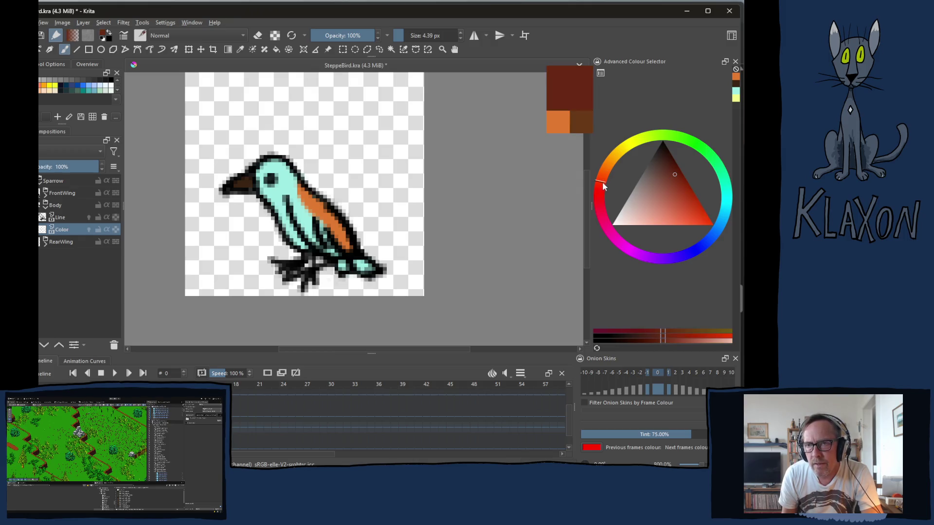
left_click(666, 175)
left_click(669, 167)
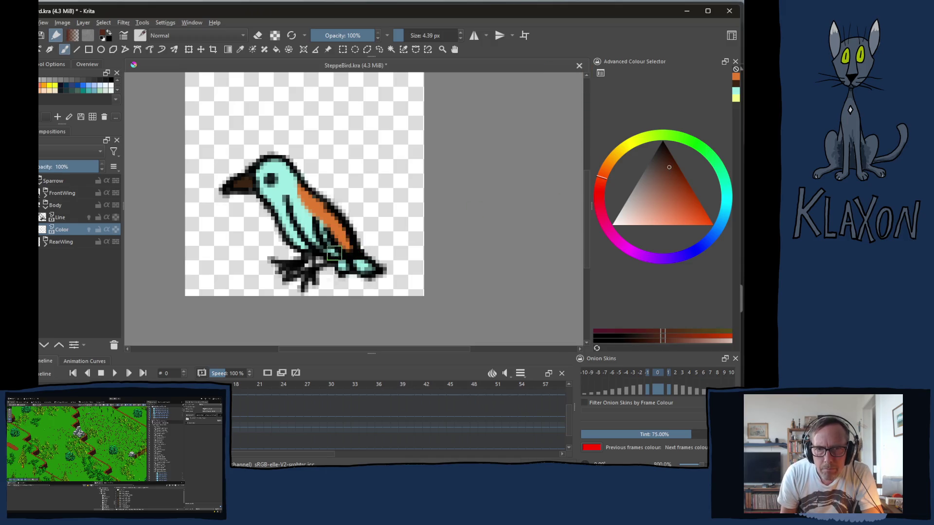
left_click(328, 251)
left_click_drag(329, 250, 353, 263)
Step: Shade the tail and lower belly dark brown on frames 1 and 3
key("period")
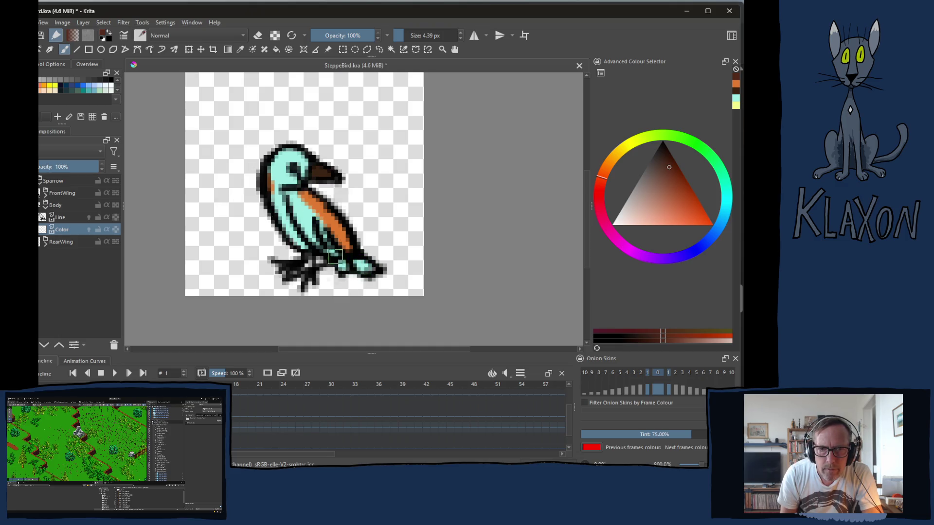
mouse_move(357, 259)
left_mouse_down()
mouse_move(368, 265)
mouse_move(359, 262)
left_mouse_up()
key("comma")
key("period")
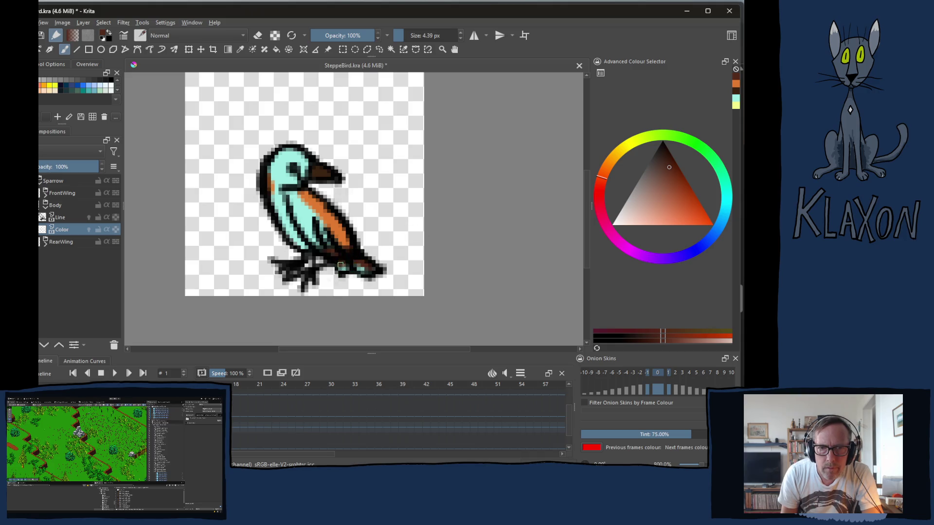
key("comma")
key("comma")
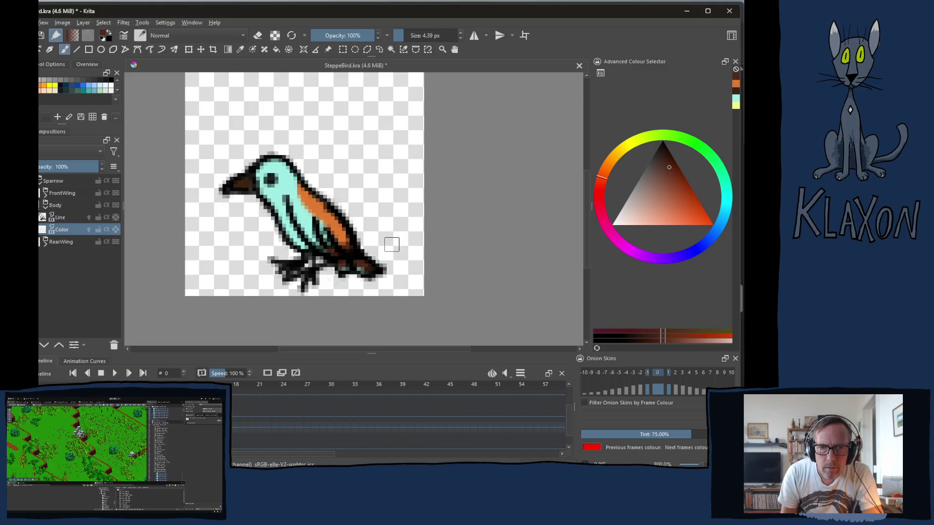
key("period")
key("period")
key("comma")
key("period")
key("period")
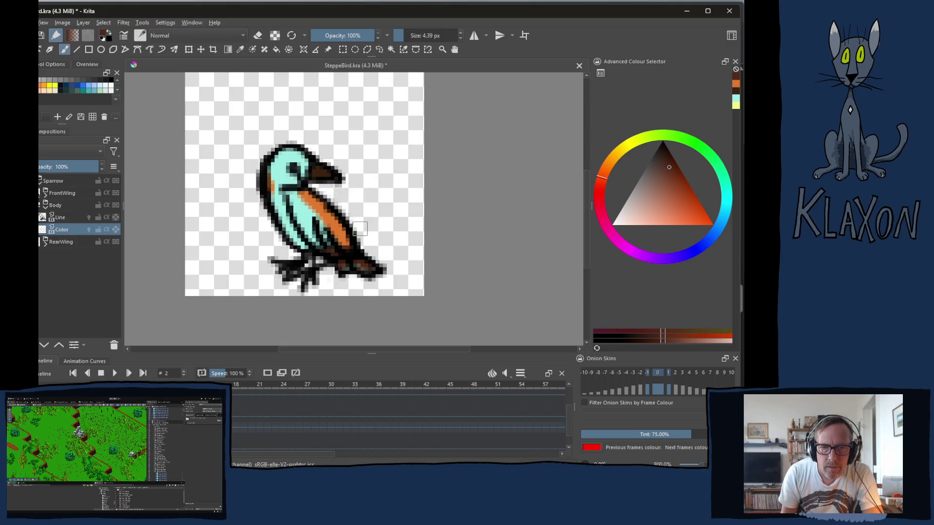
key("period")
mouse_move(337, 252)
left_mouse_down()
mouse_move(342, 265)
mouse_move(362, 261)
left_mouse_up()
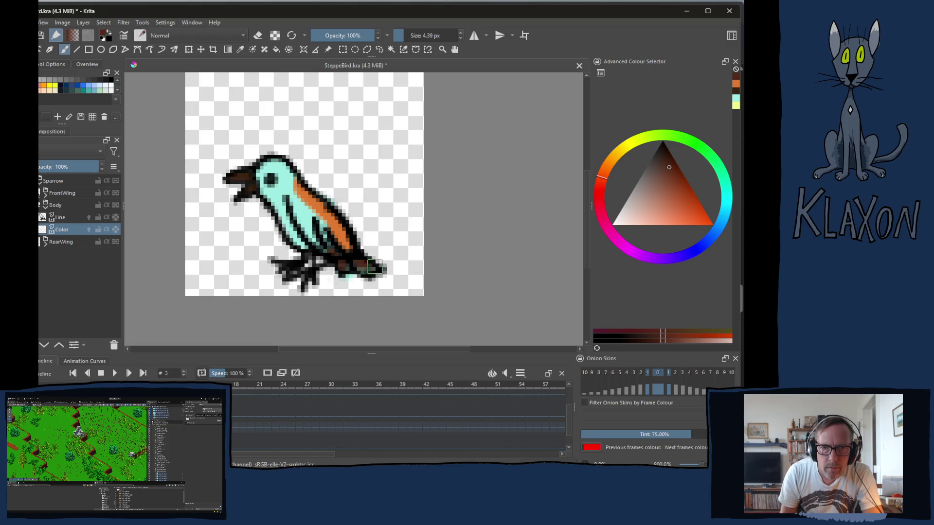
key("comma")
key("period")
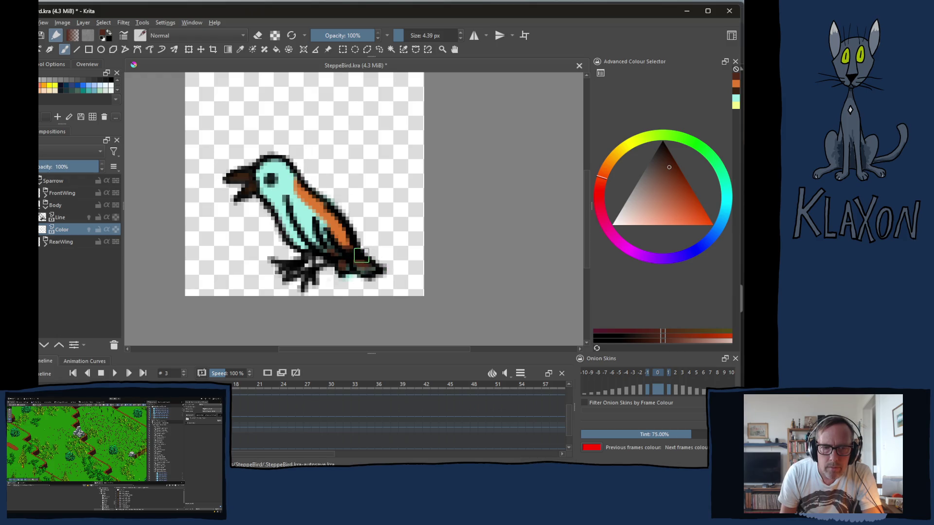
Step: Darken the stripe's tail end on frame 7 and repaint frame 8's tail base turquoise
key("period")
key("period")
key("period")
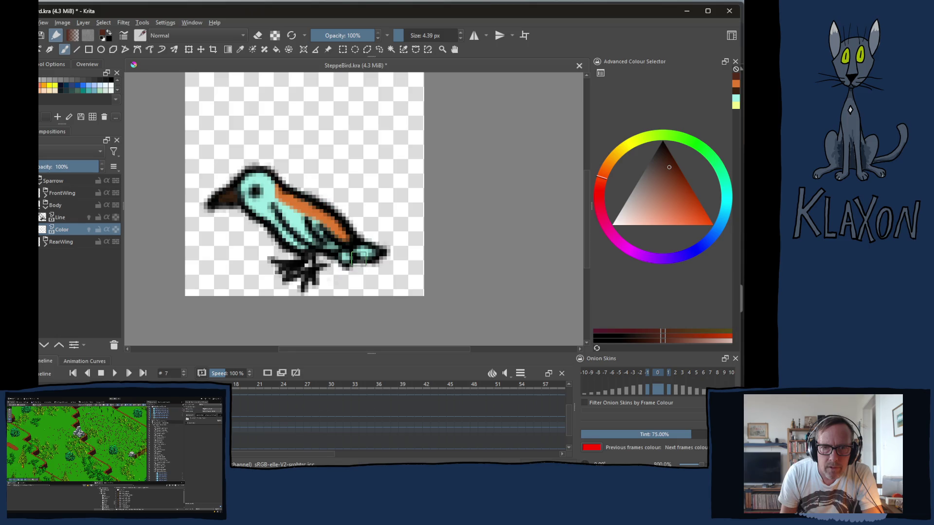
left_click_drag(346, 240, 339, 251)
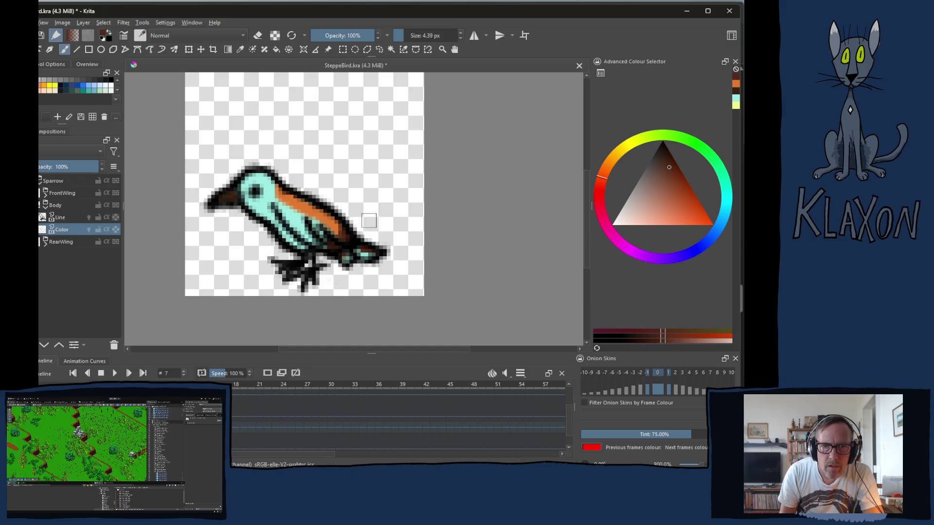
key("Right")
key("Left")
key("Right")
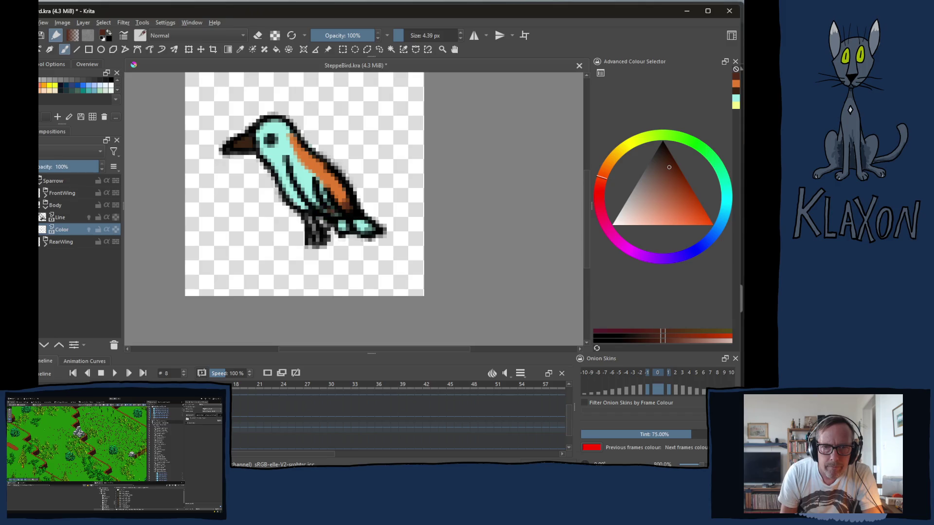
left_click_drag(345, 224, 357, 221)
key("Right")
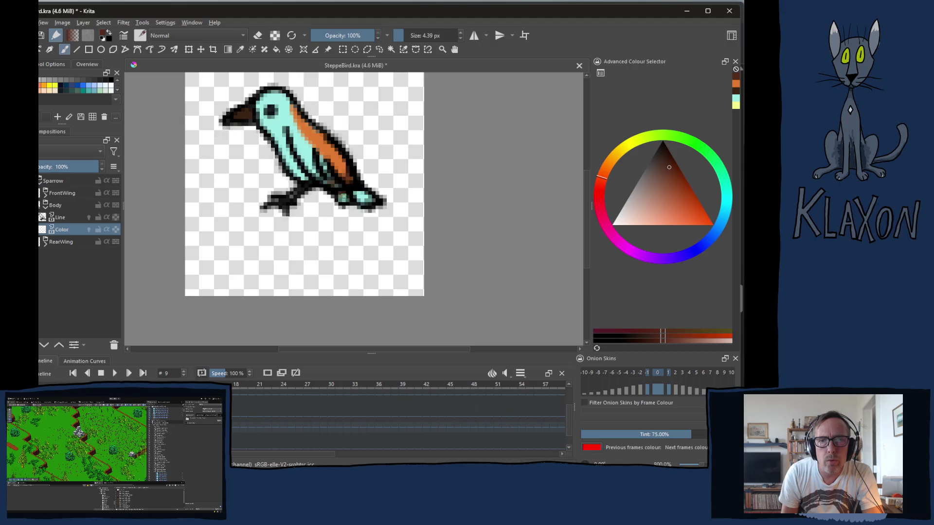
Step: Paint the tails dark orange and brown on frames 9 and 10, and extend the flying bird's stripe tailward
left_click_drag(355, 194, 369, 197)
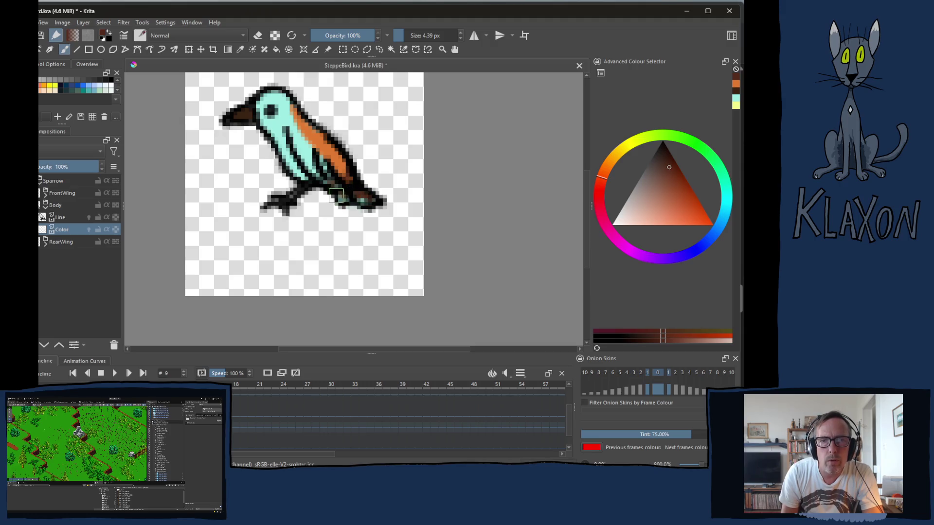
key("period")
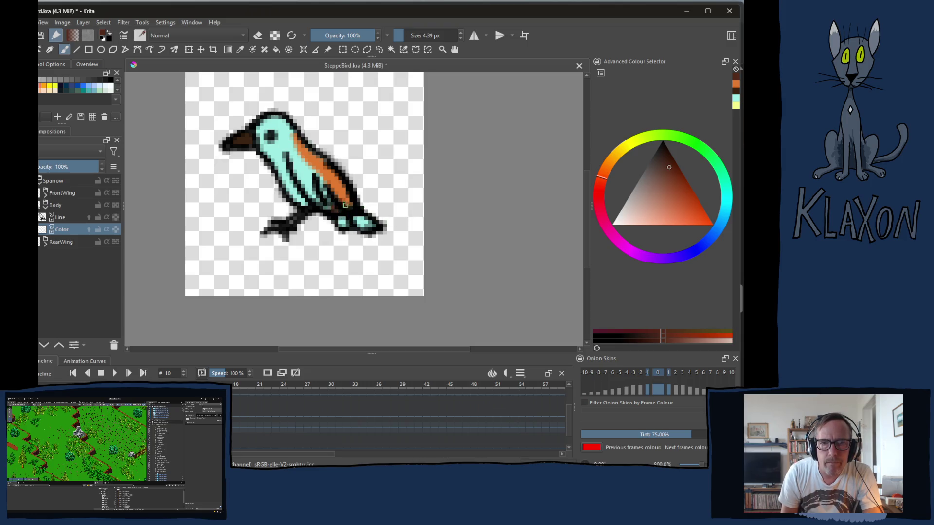
left_click_drag(341, 220, 370, 222)
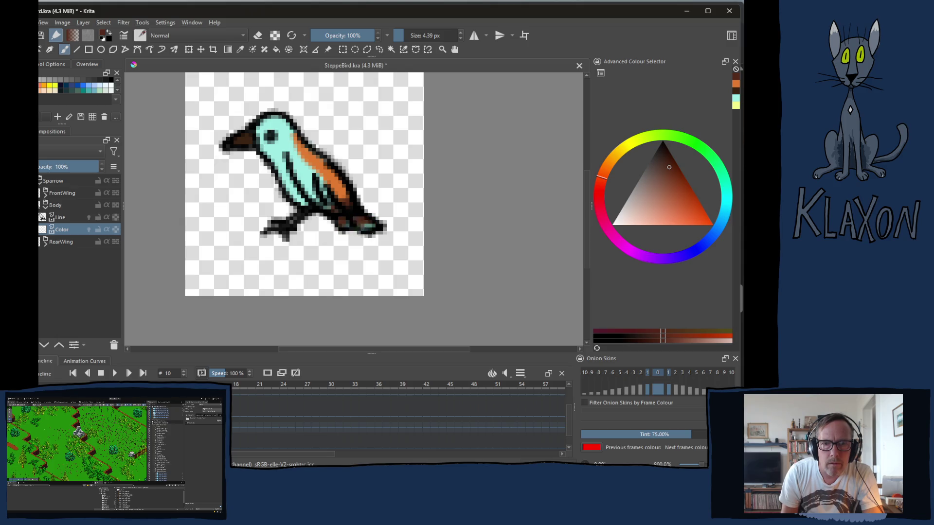
key("Right")
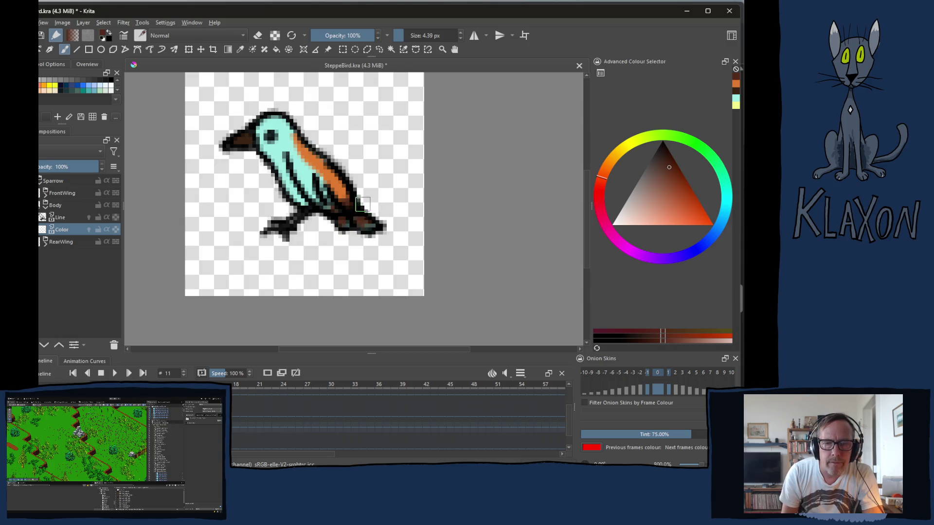
key("Right")
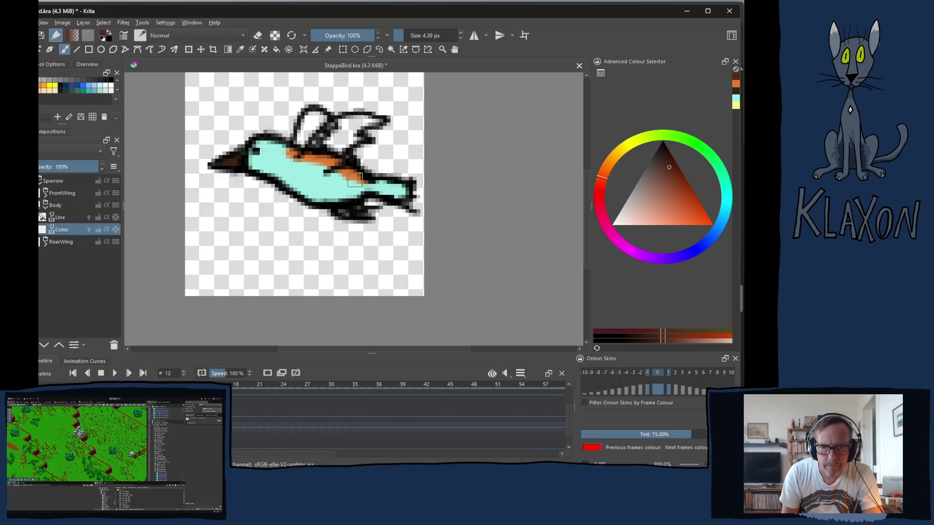
mouse_move(361, 184)
left_mouse_down()
mouse_move(404, 190)
mouse_move(390, 187)
left_mouse_up()
key("Right")
key("Right")
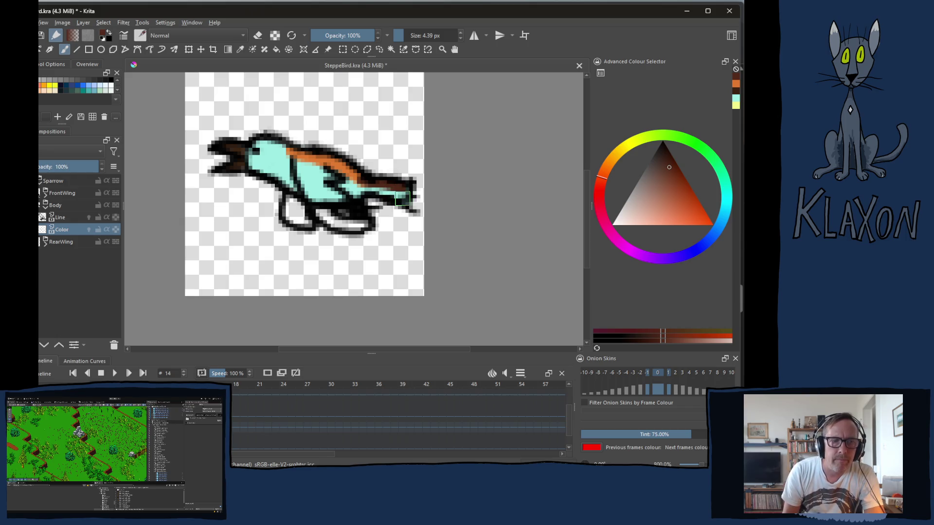
Step: Play the animation to review it, then touch up a tail tip in brown
key("space")
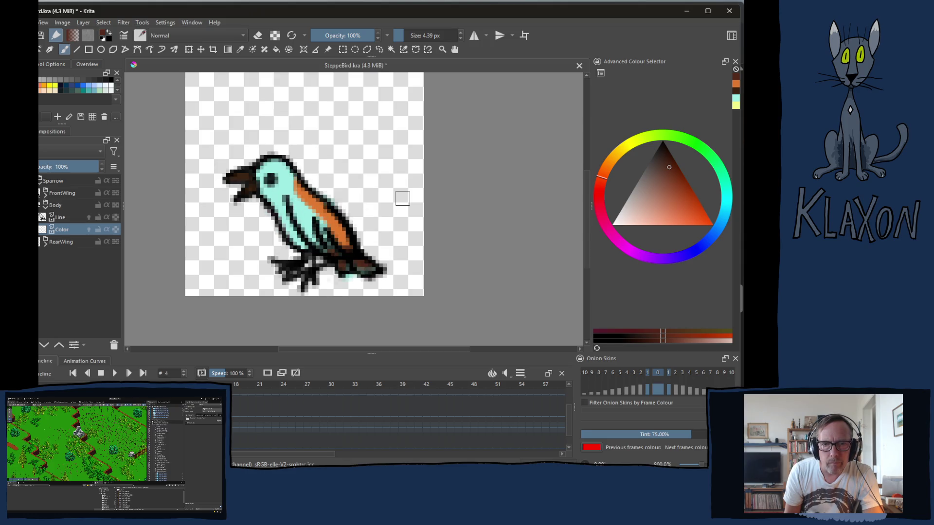
key("space")
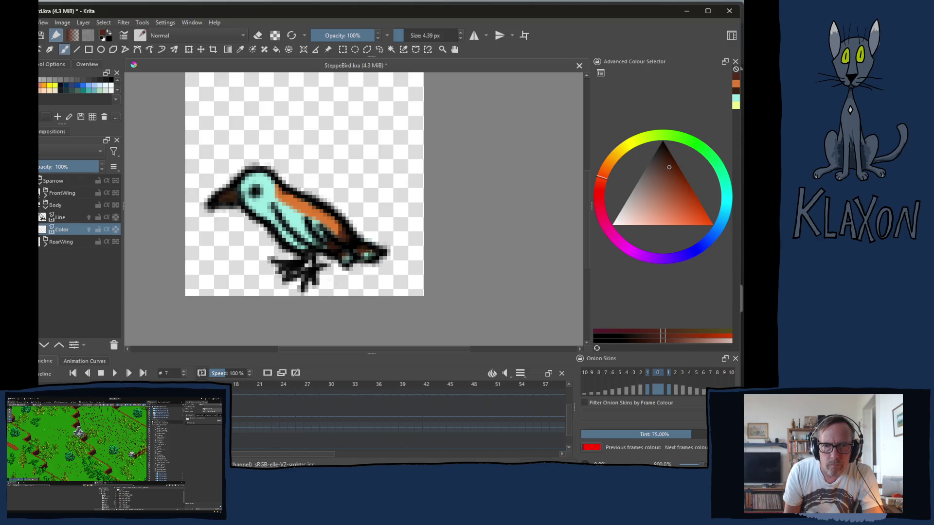
key("period")
mouse_move(358, 228)
left_mouse_down()
mouse_move(345, 227)
mouse_move(365, 233)
left_mouse_up()
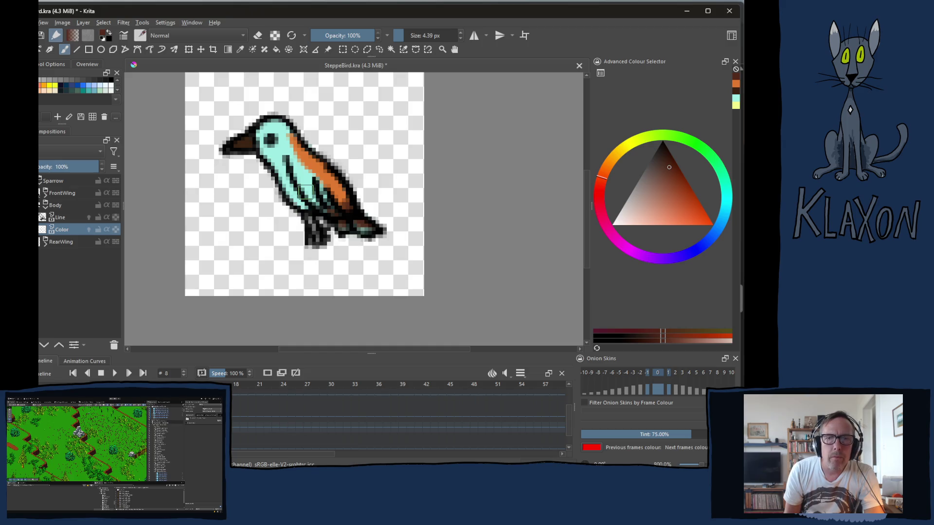
key("comma")
key("comma")
key("comma")
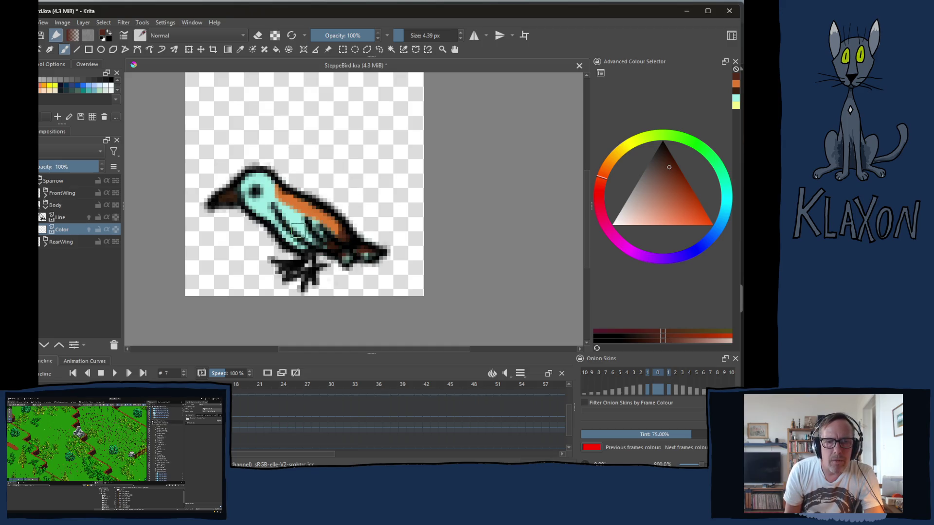
key("comma")
key("comma")
key("comma")
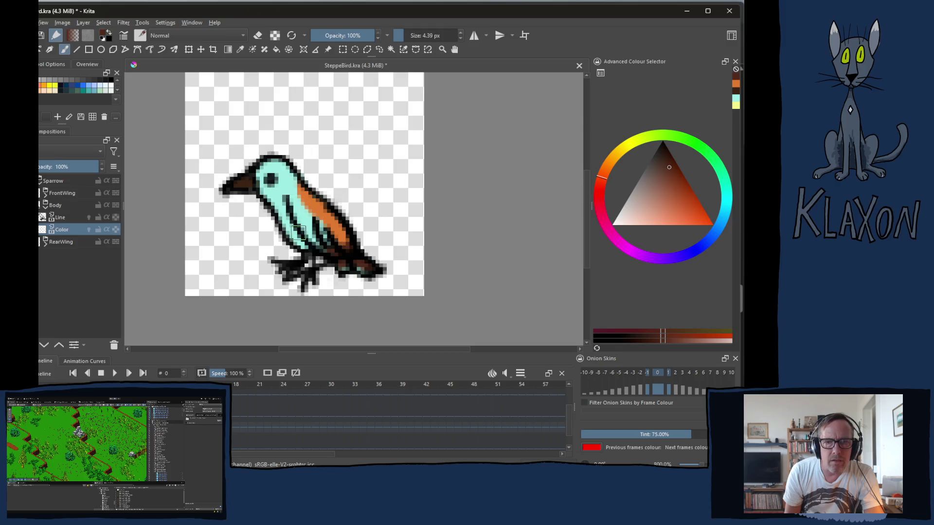
key("period")
key("period")
key("period")
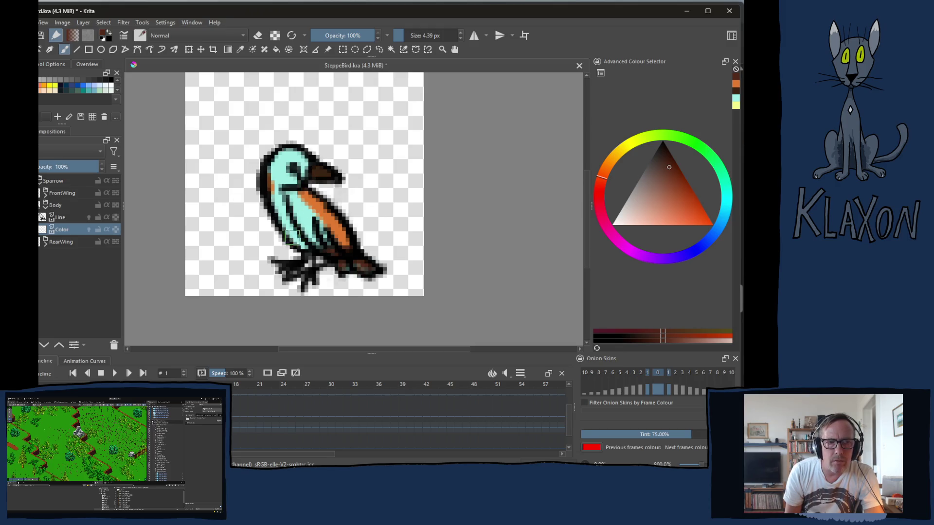
key("period")
key("period")
key("period")
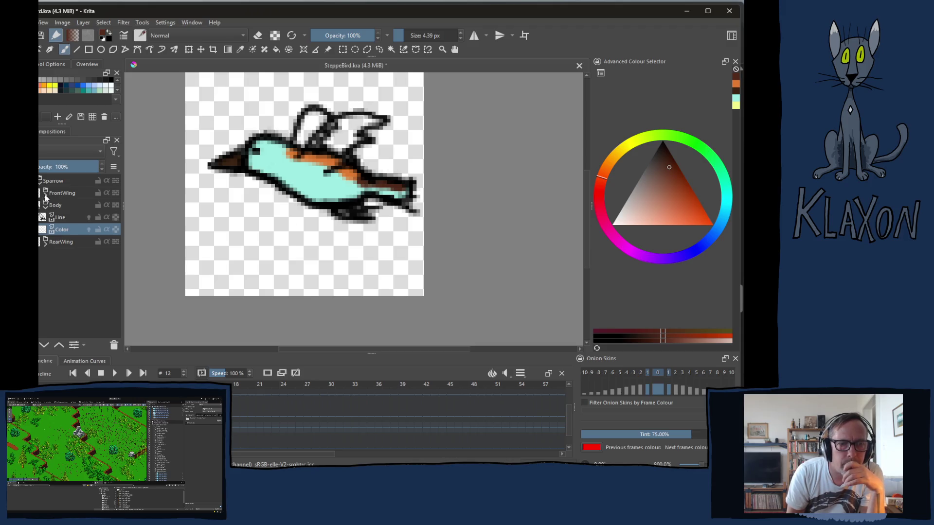
Step: On the FrontWing paint layer, cover the orange back stripe with turquoise
left_click(45, 196)
left_click(65, 219)
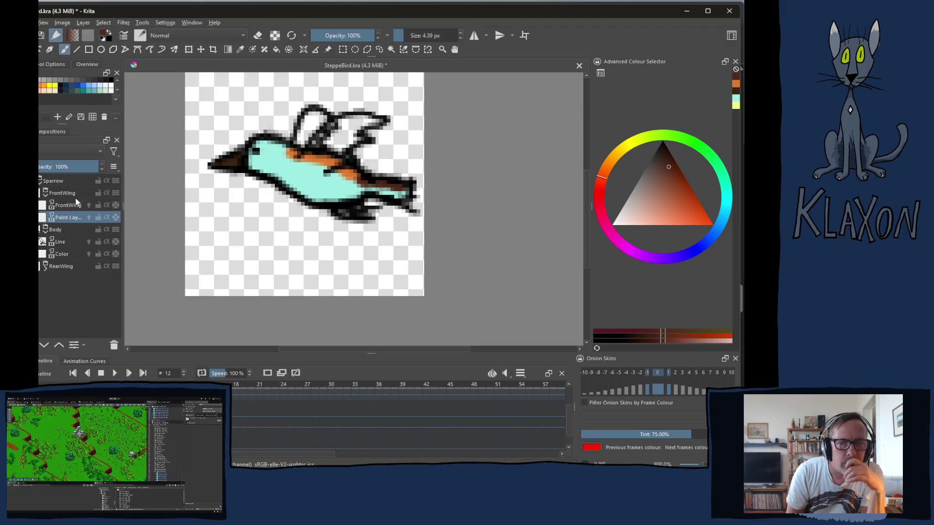
left_click(314, 191, "ctrl")
mouse_move(315, 164)
left_mouse_down()
mouse_move(341, 157)
mouse_move(360, 127)
left_mouse_up()
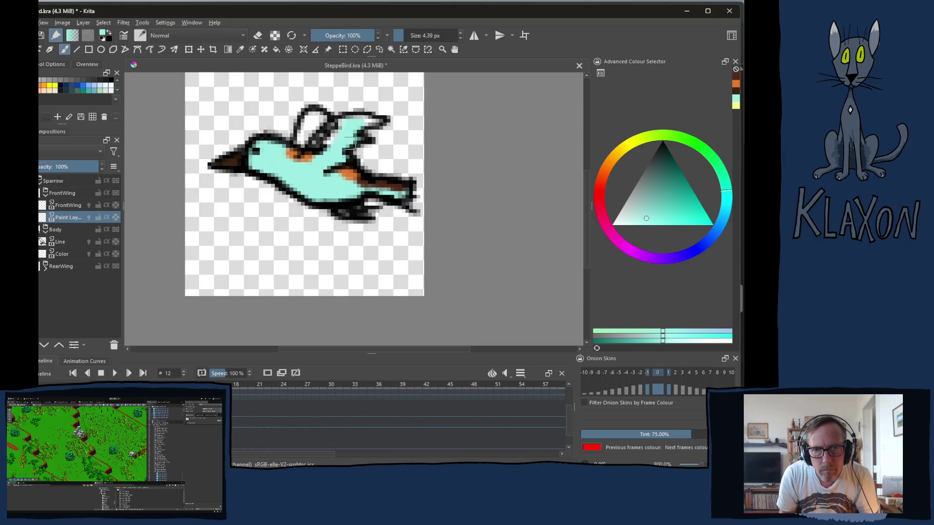
mouse_move(330, 159)
left_mouse_down()
mouse_move(327, 149)
mouse_move(316, 158)
mouse_move(331, 137)
mouse_move(362, 126)
left_mouse_up()
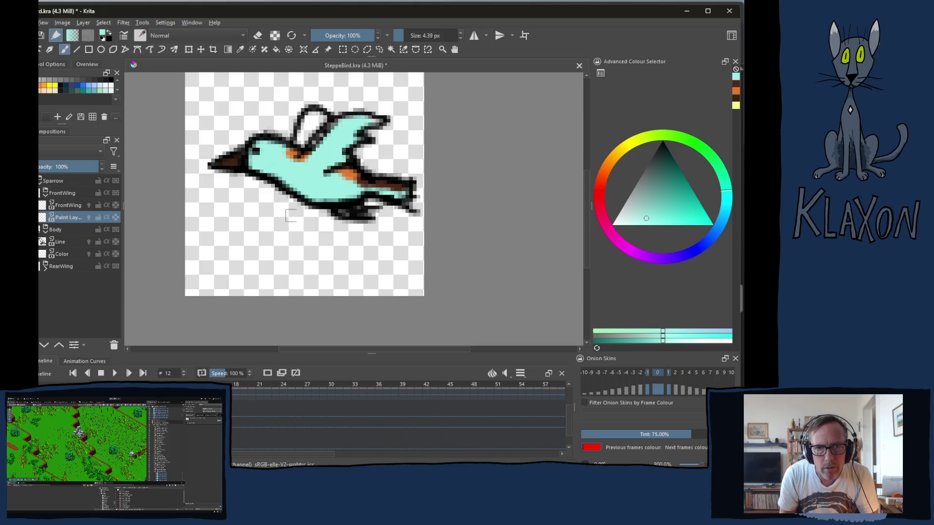
Step: Paint dark brown along the front wing base, add an orange stroke, and touch up with turquoise
right_click(293, 196)
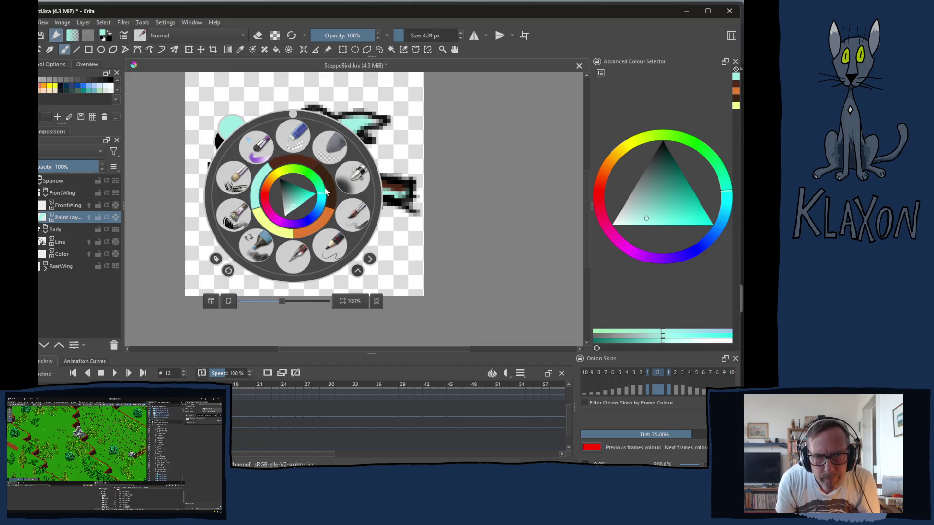
left_click(308, 167)
mouse_move(345, 153)
left_mouse_down()
mouse_move(334, 165)
mouse_move(365, 122)
mouse_move(377, 121)
mouse_move(364, 123)
left_mouse_up()
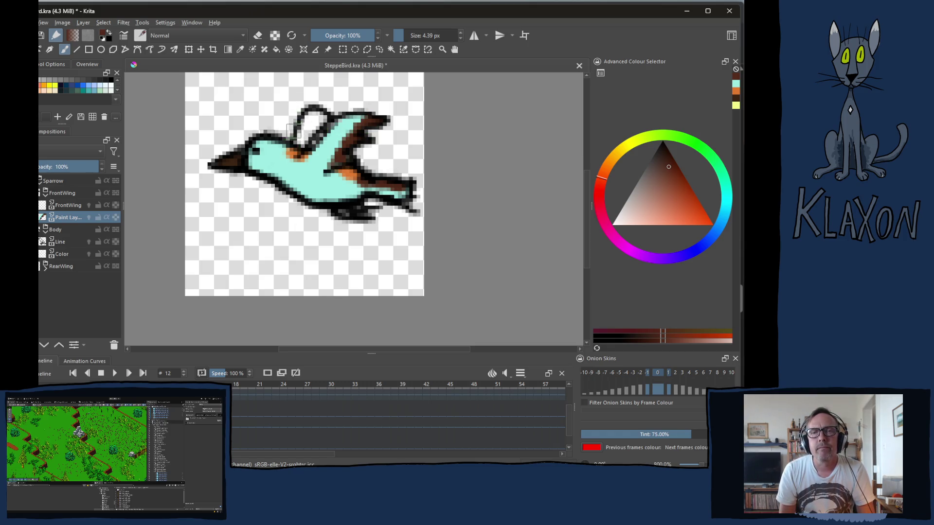
right_click(288, 136)
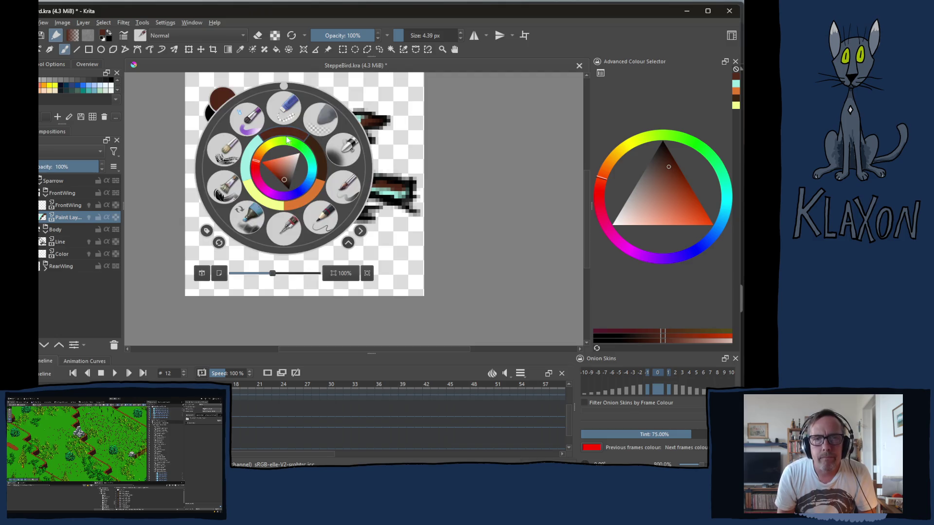
left_click(316, 189)
left_click_drag(312, 149, 342, 122)
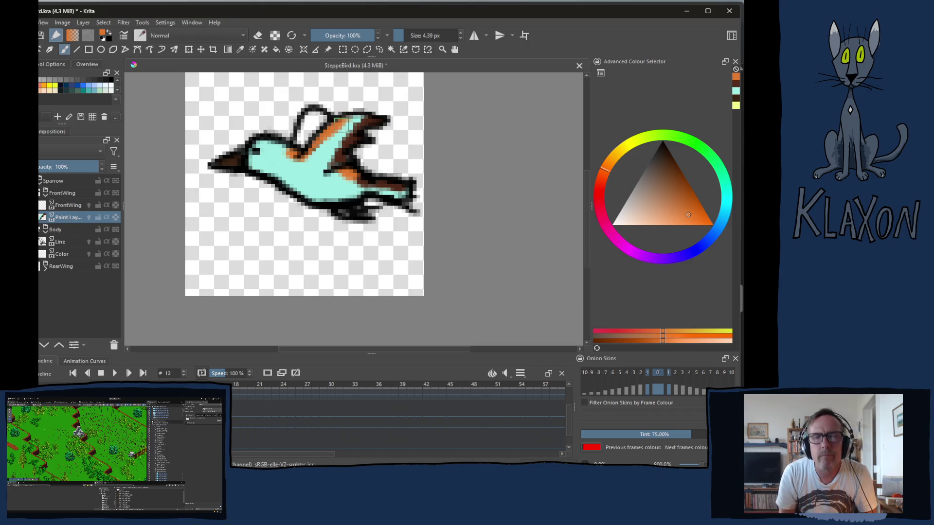
left_click(312, 172, "ctrl")
left_click_drag(331, 138, 351, 124)
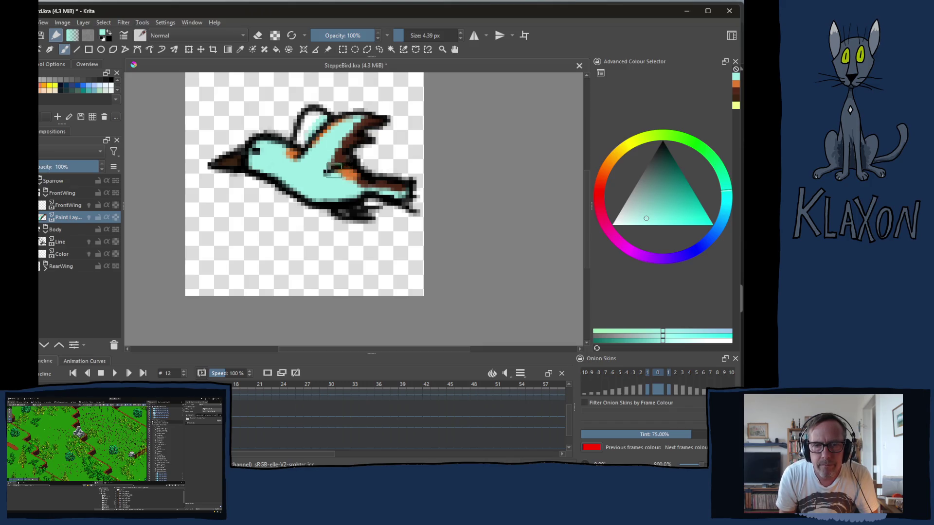
Step: Add orange near the front wing's base
right_click(321, 167)
left_click(352, 197)
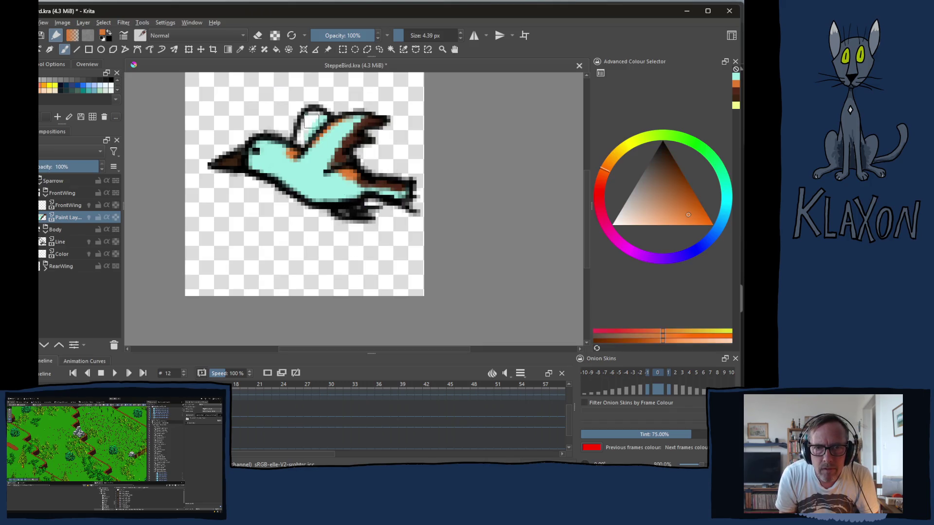
mouse_move(311, 127)
left_mouse_down()
mouse_move(328, 187)
mouse_move(306, 193)
left_mouse_up()
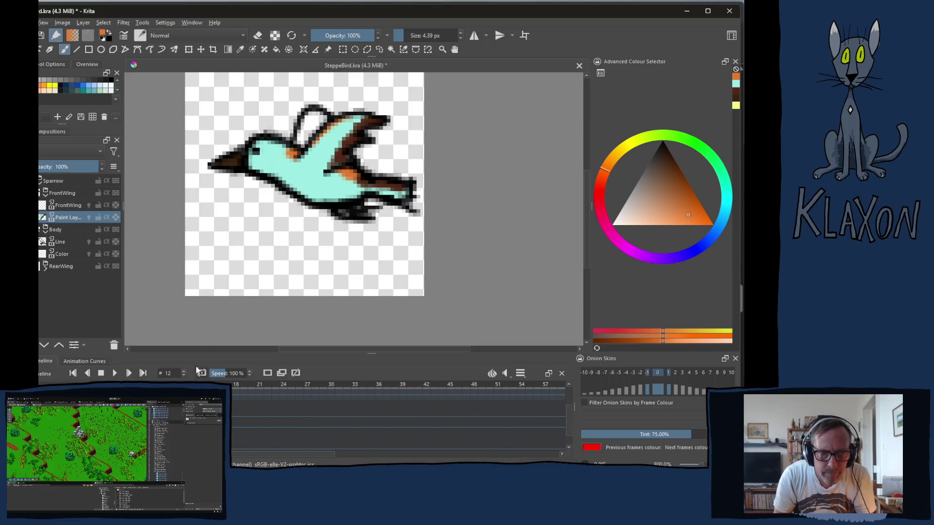
left_click(46, 268)
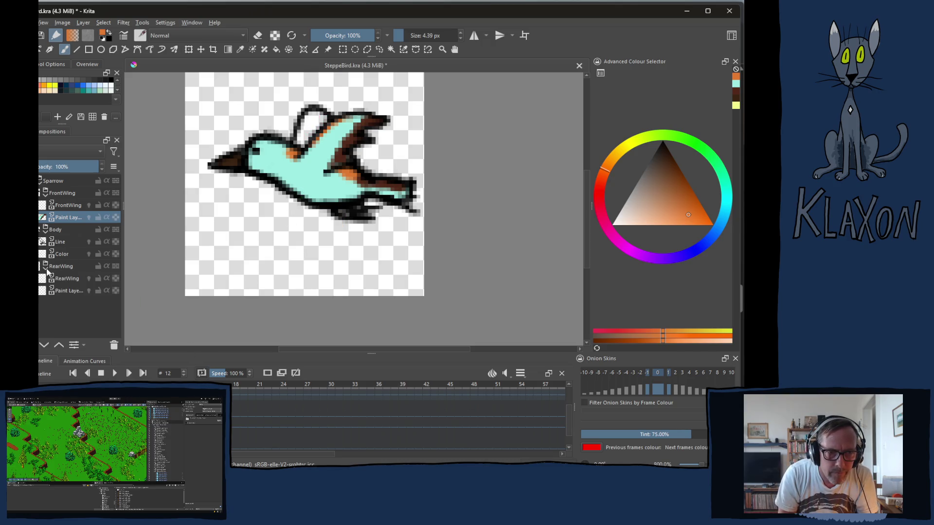
Step: On the rear wing's paint layer, fill the white wing area and paint the rear wing turquoise
left_click(63, 291)
mouse_move(307, 121)
left_mouse_down()
mouse_move(299, 139)
mouse_move(317, 109)
left_mouse_up()
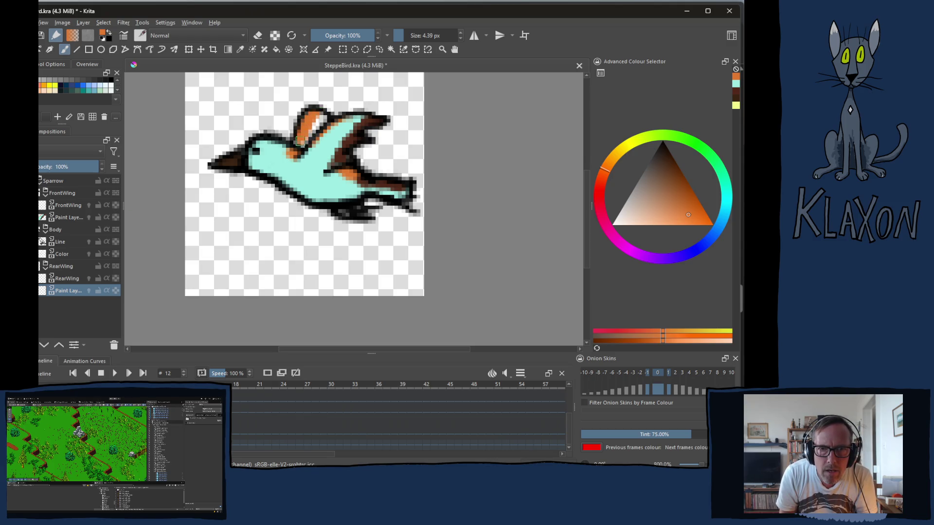
right_click(295, 144)
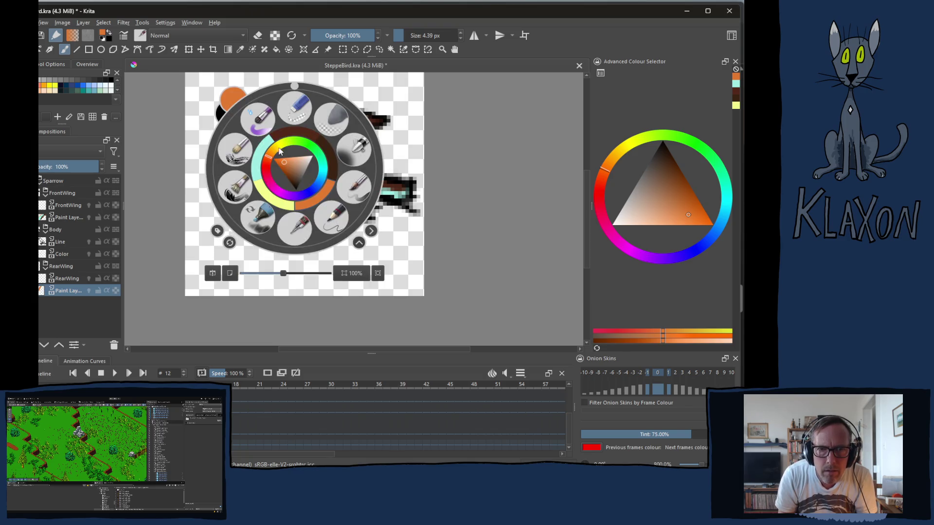
left_click(263, 158)
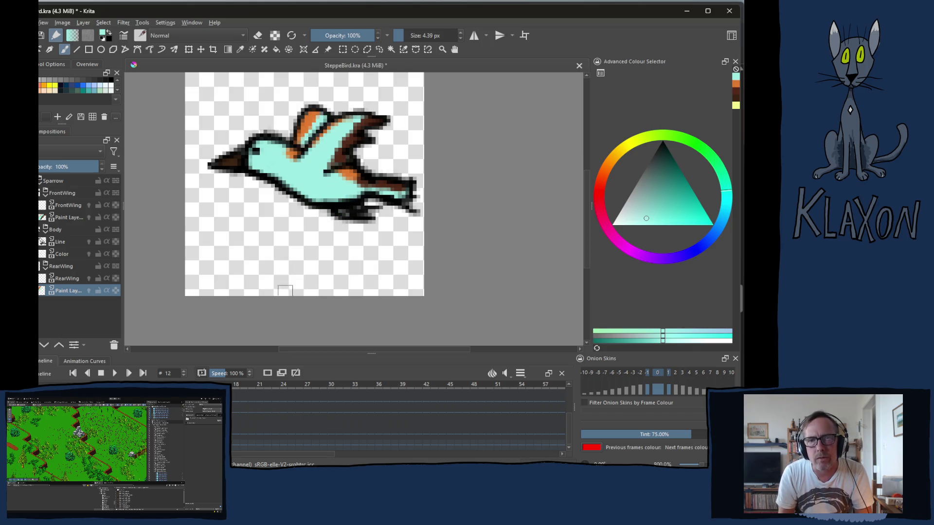
key("period")
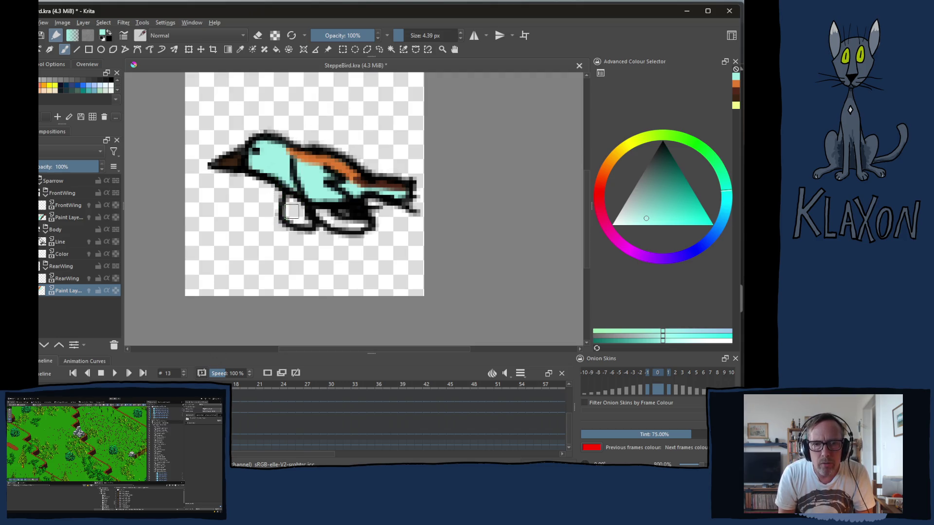
right_click(279, 174)
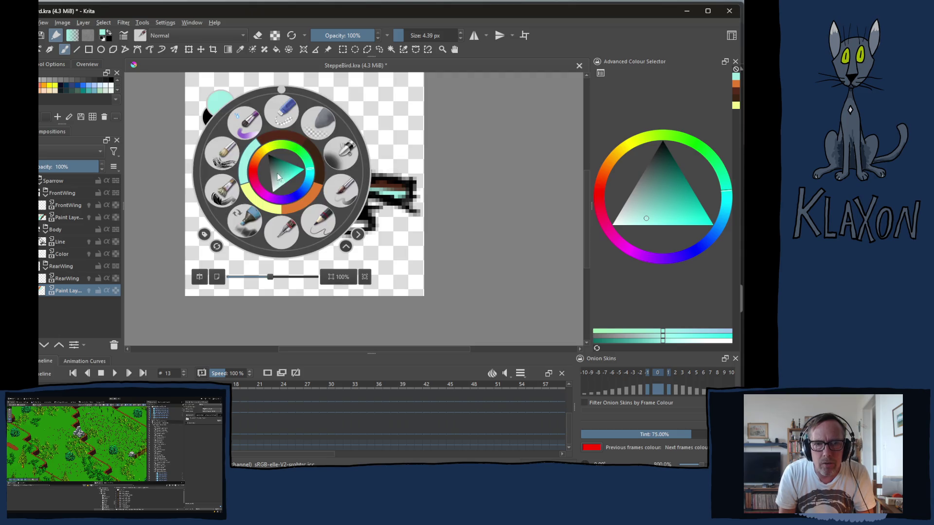
left_click(246, 168)
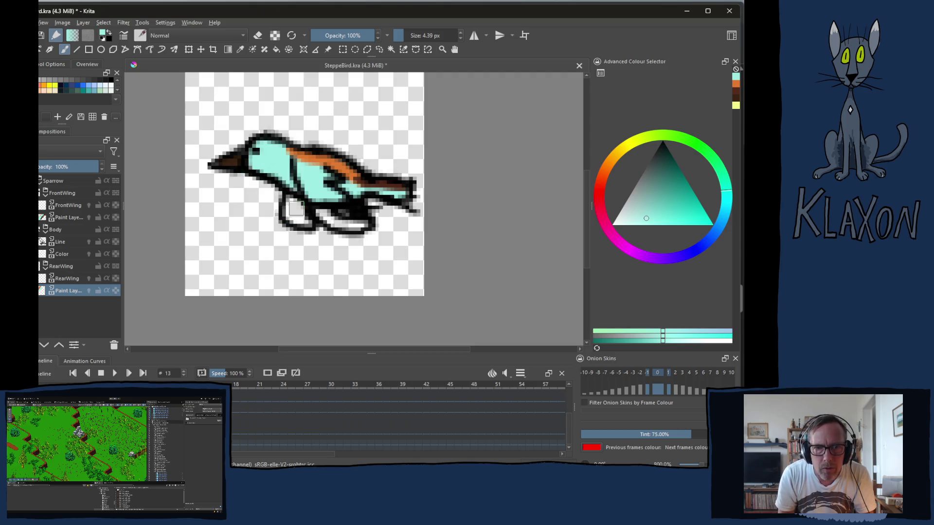
left_click_drag(296, 203, 300, 213)
Step: Add a dark brown stroke and an orange patch to the front of the rear wing
right_click(270, 182)
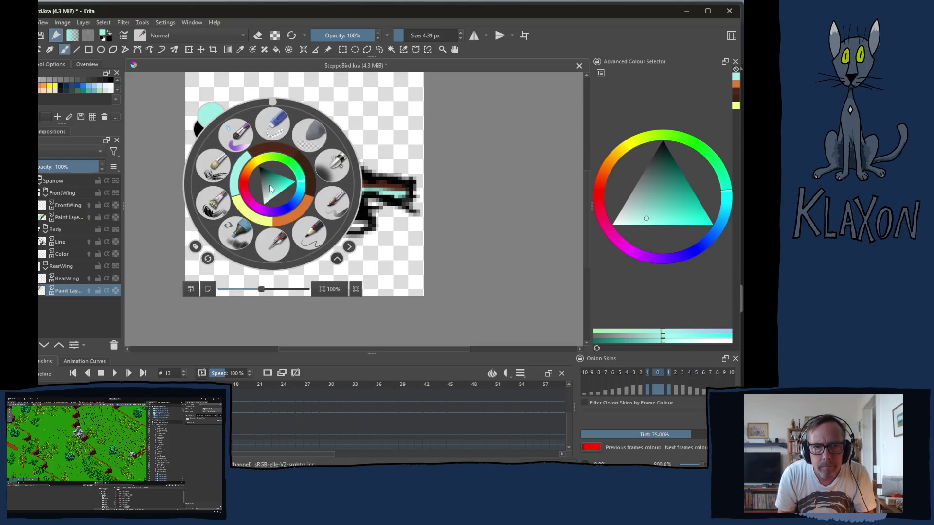
left_click(306, 175)
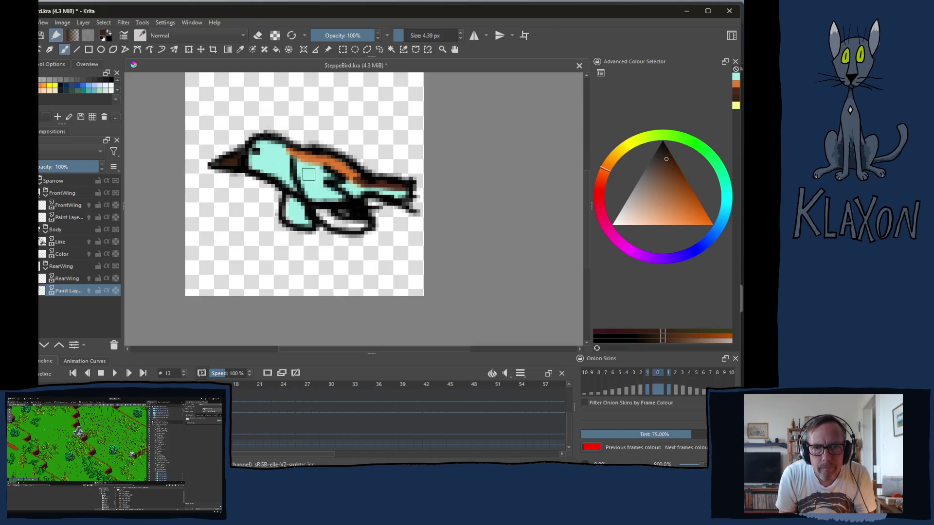
right_click(273, 173)
left_click(276, 143)
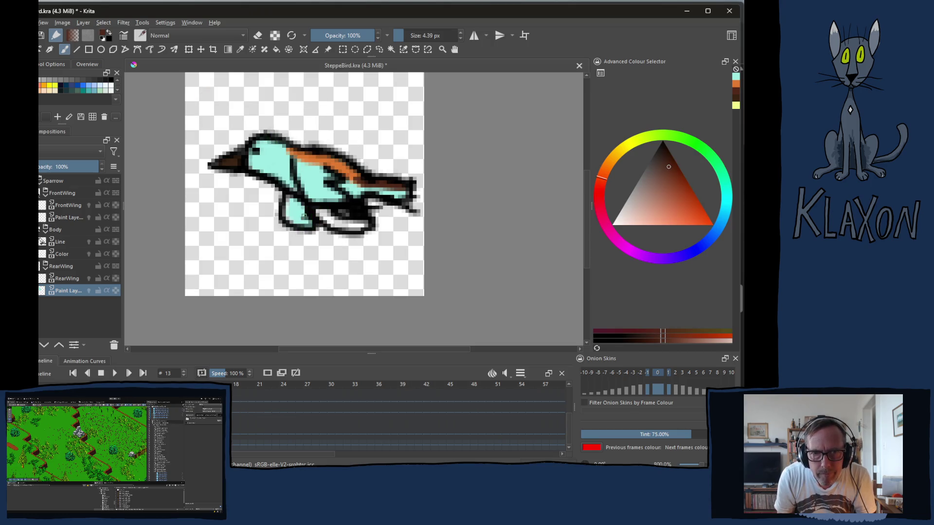
left_click_drag(304, 208, 303, 223)
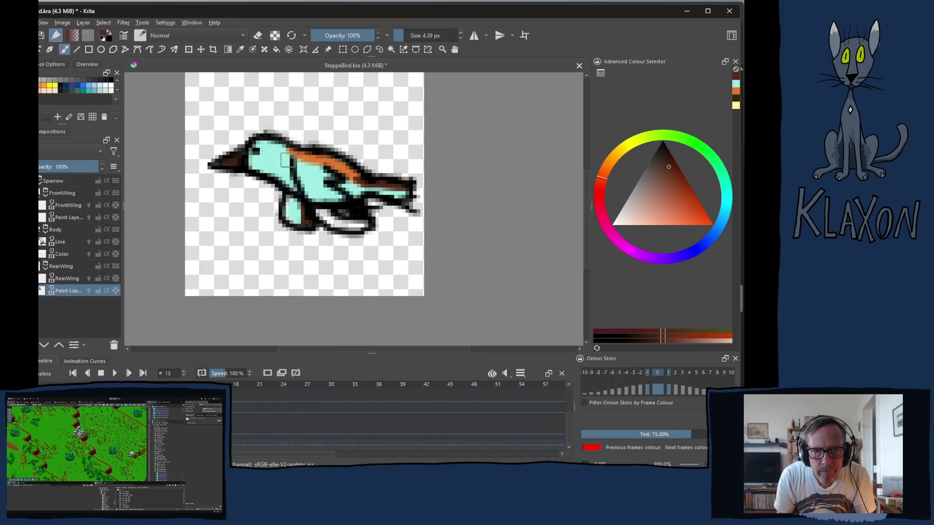
right_click(267, 150)
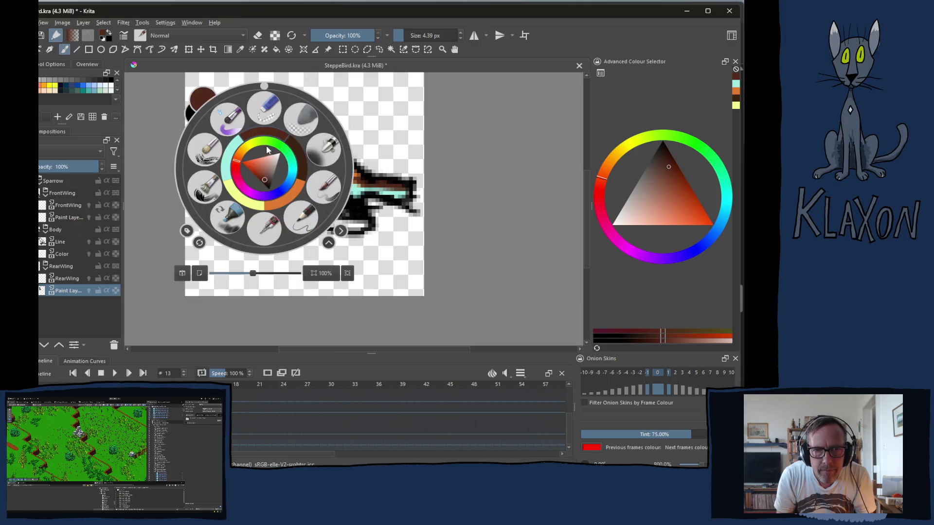
left_click(291, 199)
left_click_drag(289, 213, 289, 217)
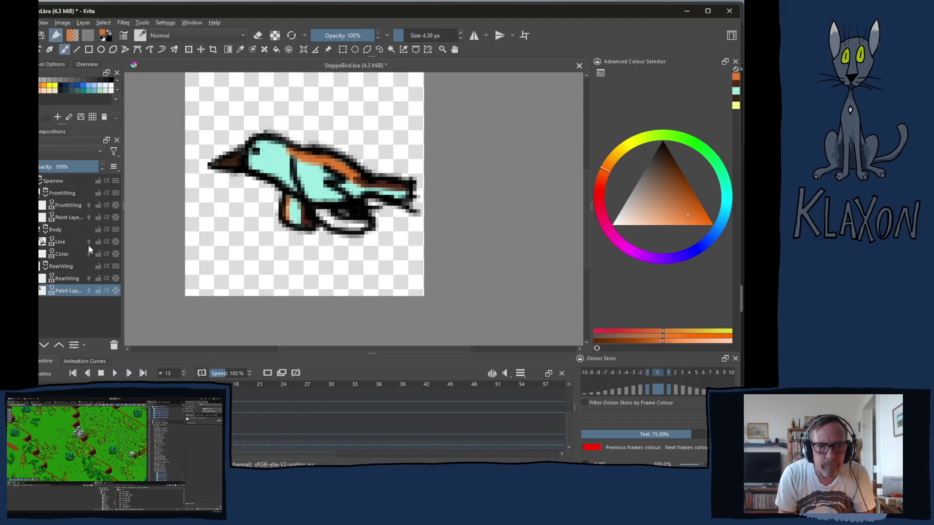
left_click(71, 220)
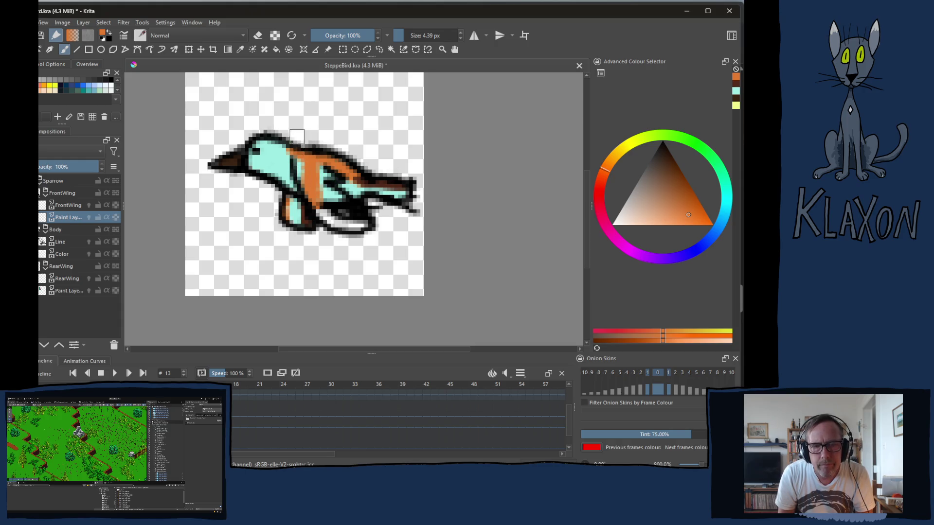
Step: Shade the front wing's lower part dark brown, undoing the stray orange stroke
right_click(314, 171)
left_click(332, 173)
right_click(334, 173)
left_click(328, 175)
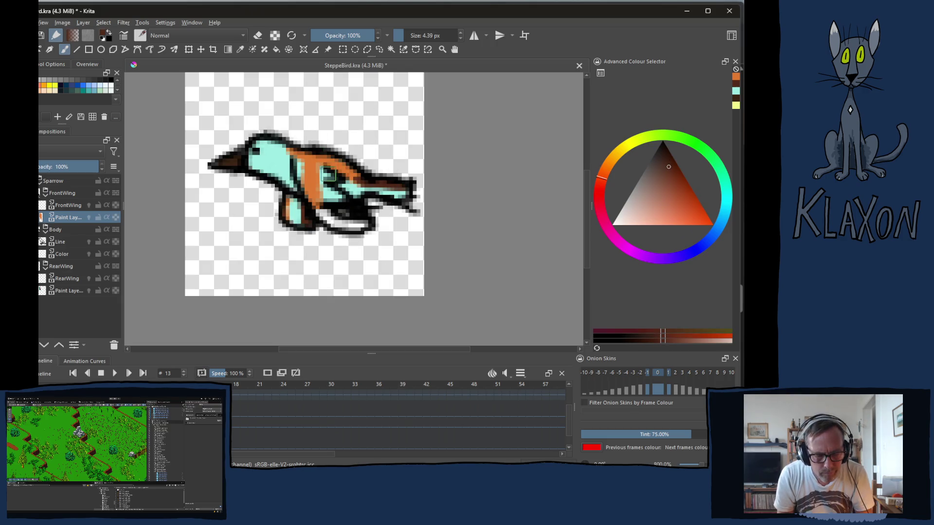
left_click_drag(327, 174, 332, 183)
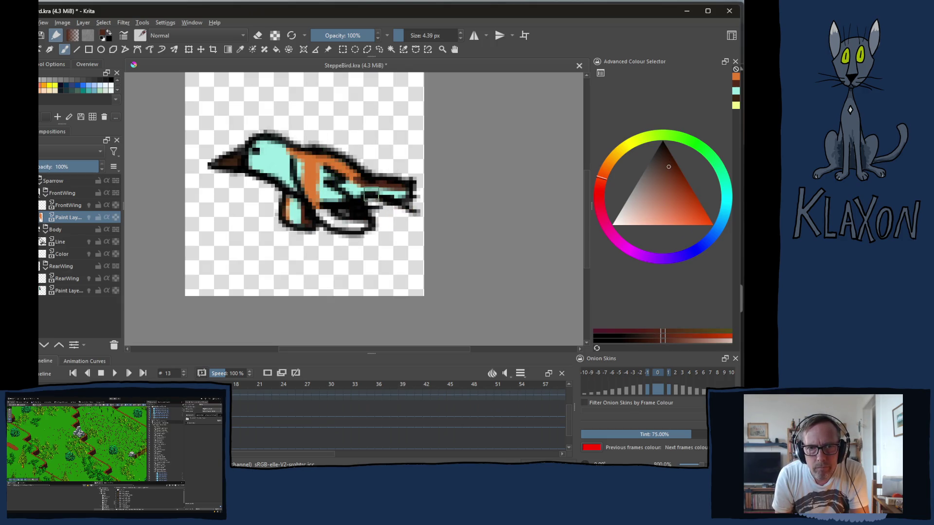
key("ctrl+z")
key("ctrl+z")
key("ctrl+z")
left_click(364, 183, "ctrl")
mouse_move(324, 173)
left_mouse_down()
mouse_move(364, 227)
mouse_move(319, 184)
mouse_move(318, 170)
mouse_move(336, 180)
mouse_move(334, 154)
left_mouse_up()
right_click(319, 169)
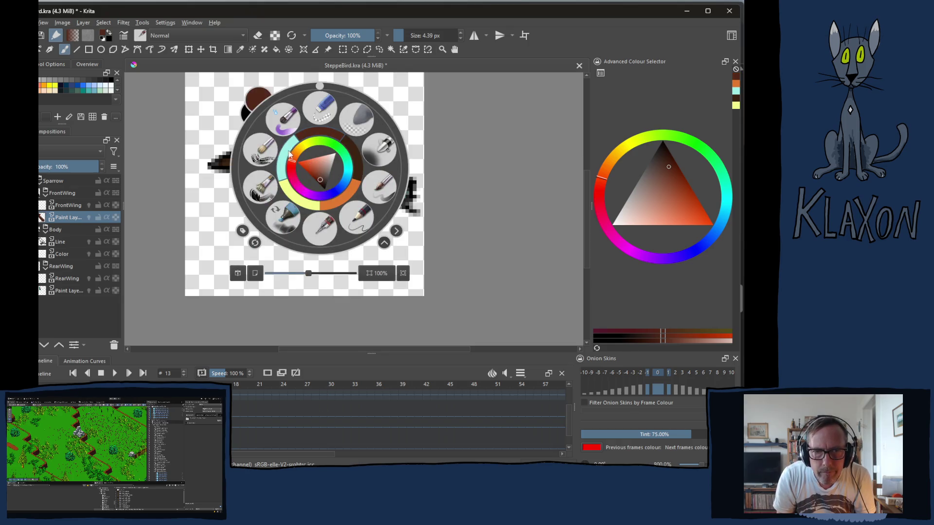
left_click(287, 155)
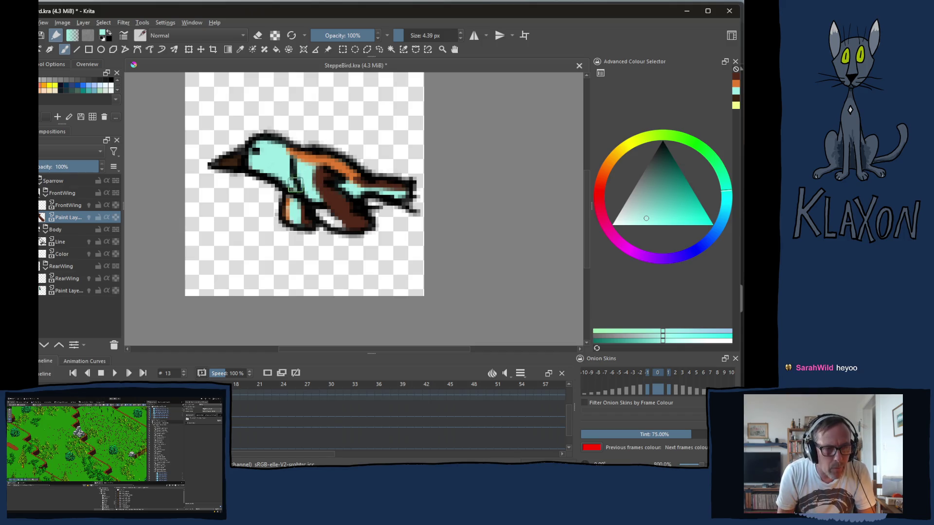
key("alt+Tab")
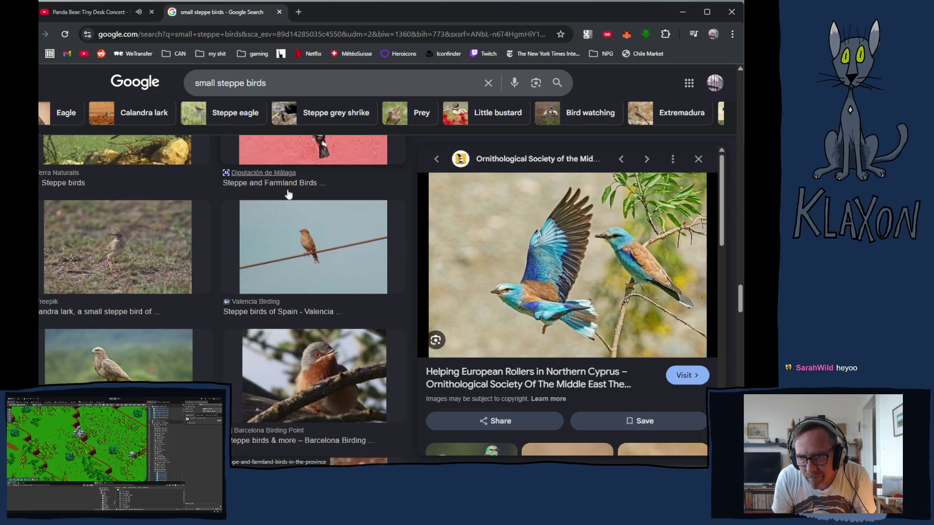
Step: Check the European roller reference photo in Chrome, then return to the Krita drawing
key("alt+Tab")
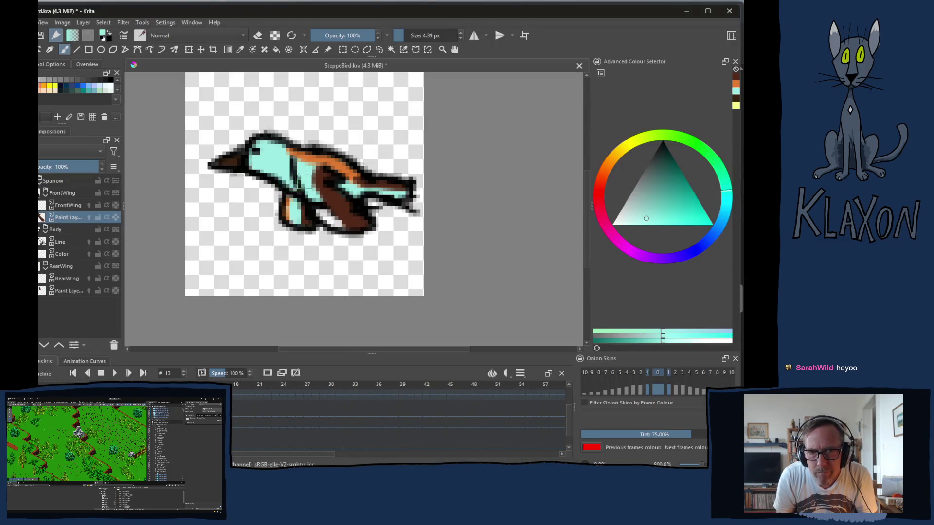
Step: Cover the front wing's brown underside with turquoise and add an orange band, comparing frames 13 and 14
left_click_drag(324, 203, 316, 196)
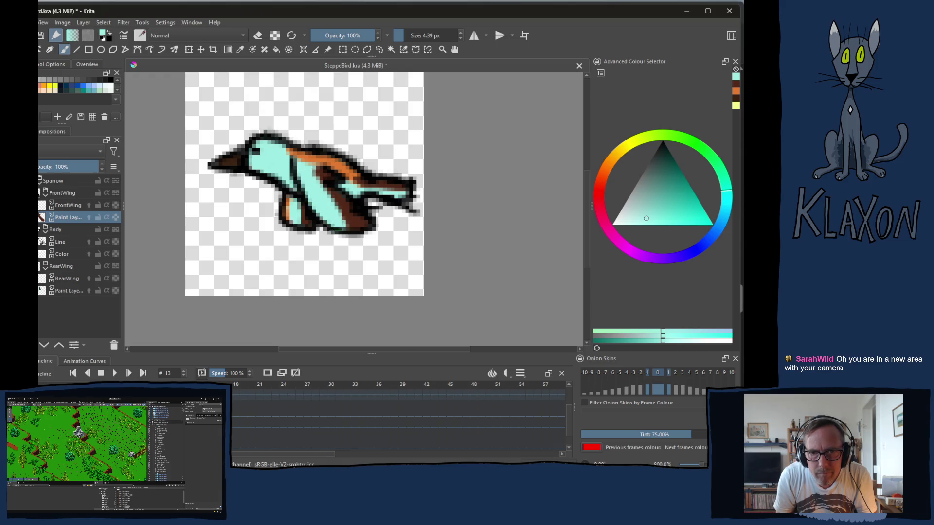
right_click(260, 146)
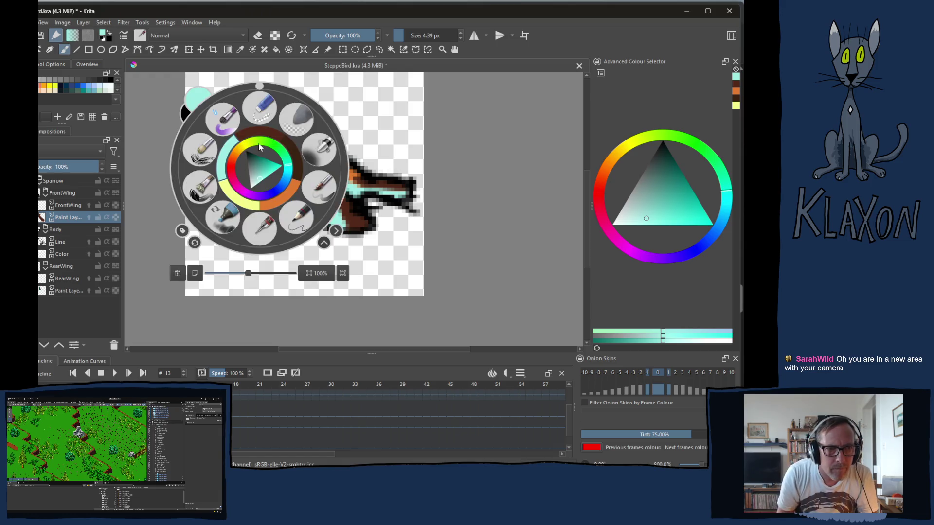
left_click(289, 197)
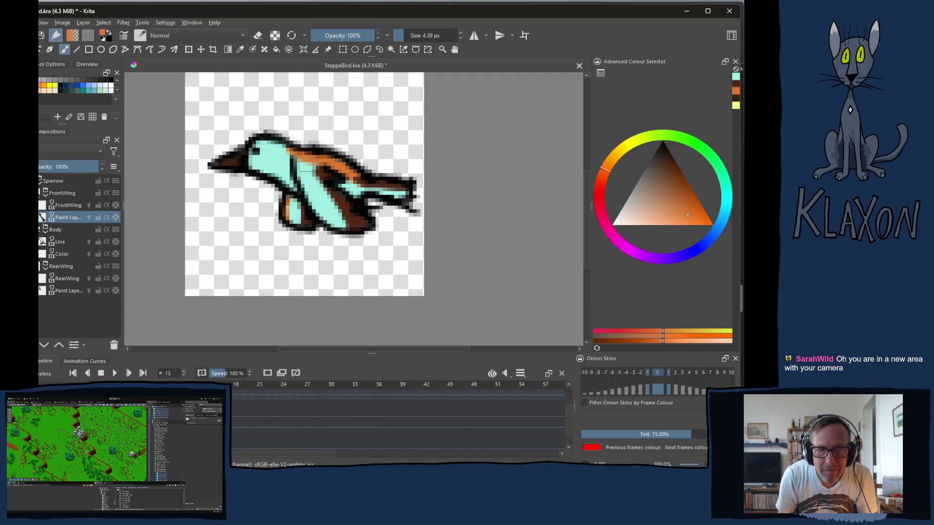
mouse_move(309, 165)
left_mouse_down()
mouse_move(324, 174)
mouse_move(323, 192)
mouse_move(326, 181)
left_mouse_up()
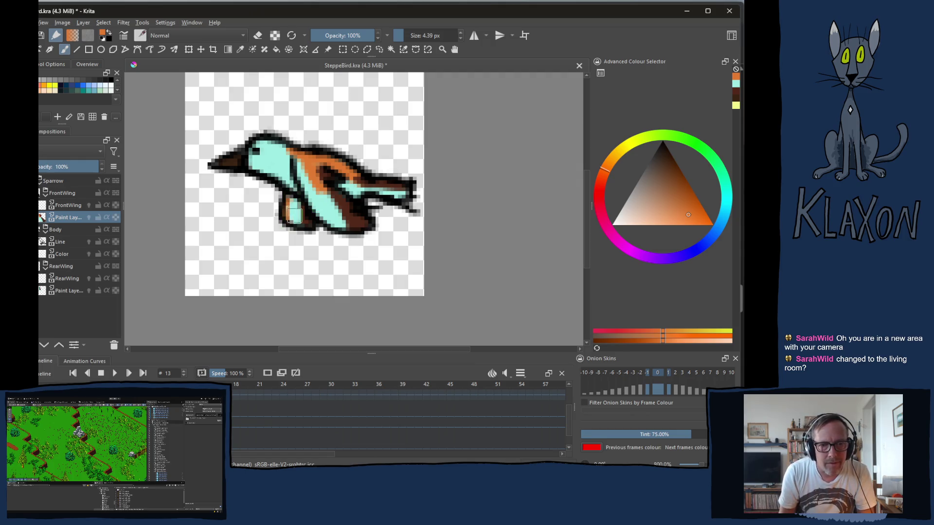
key("period")
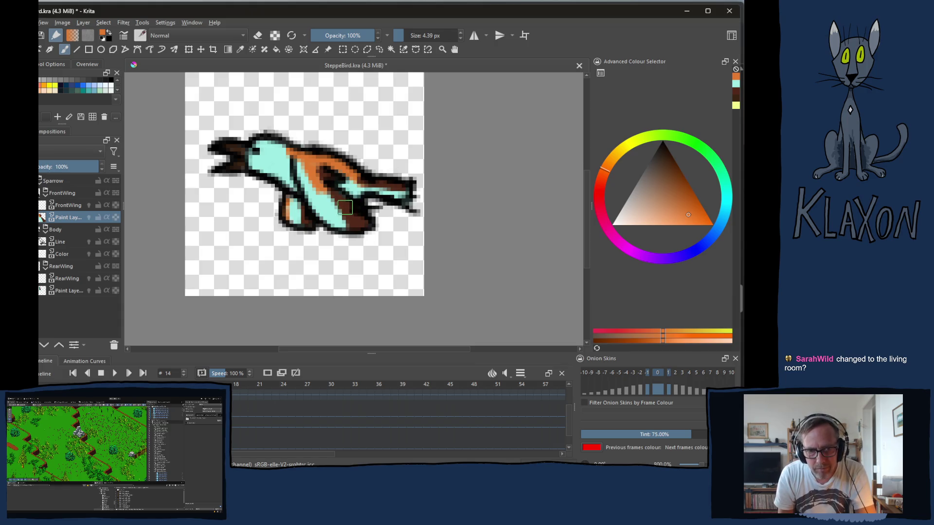
key("comma")
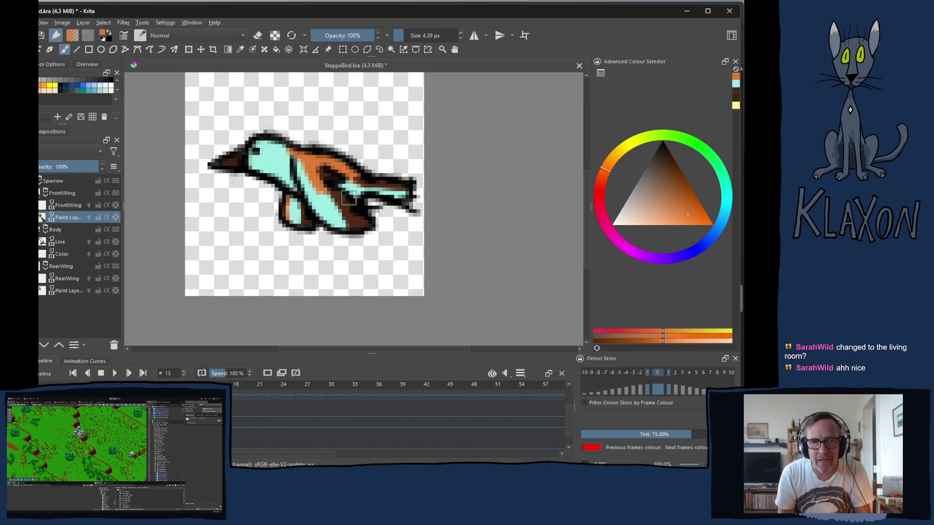
right_click(328, 168)
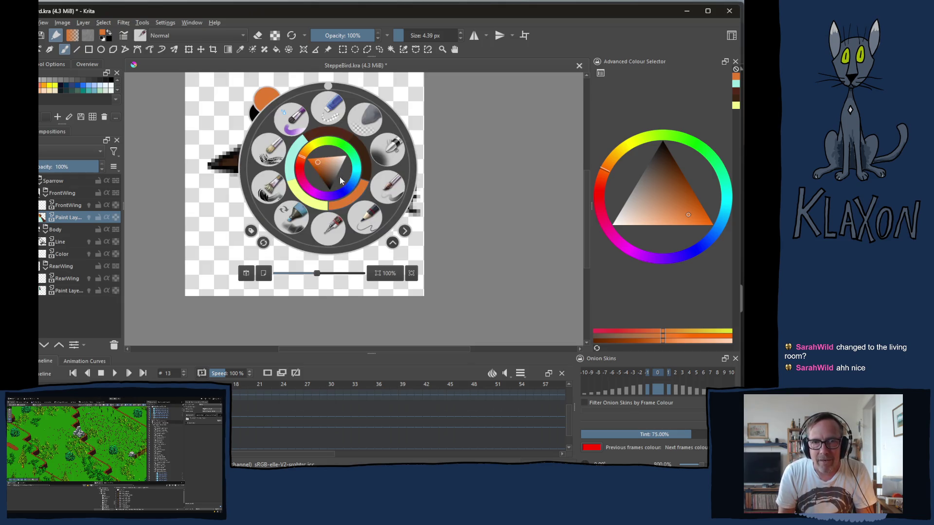
left_click(295, 166)
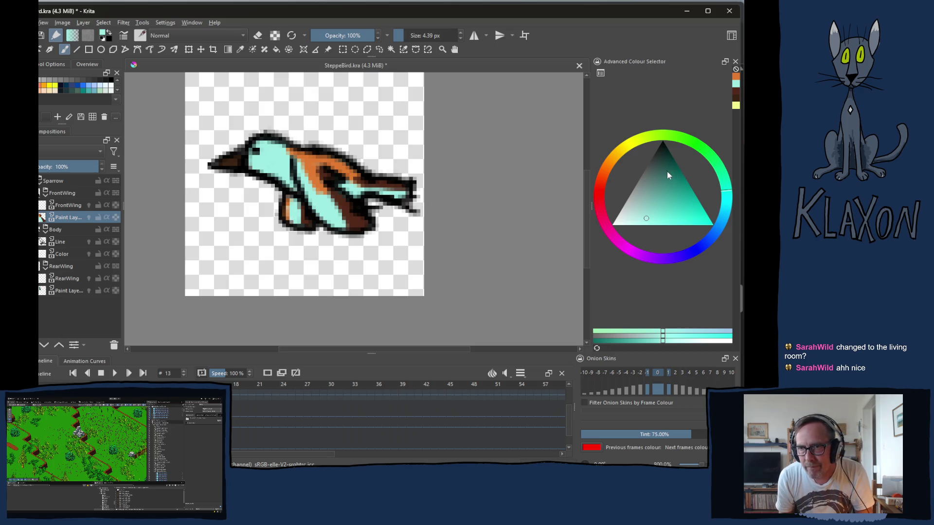
Step: Choose a lighter blue and try a chest accent on frame 0, then undo it
left_click(706, 242)
left_click_drag(678, 194, 682, 187)
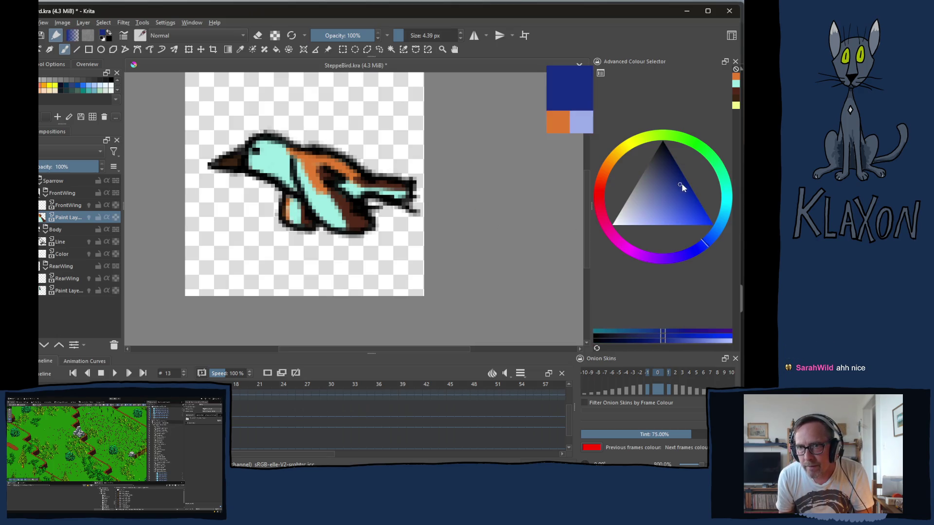
left_click(677, 193)
left_click(686, 204)
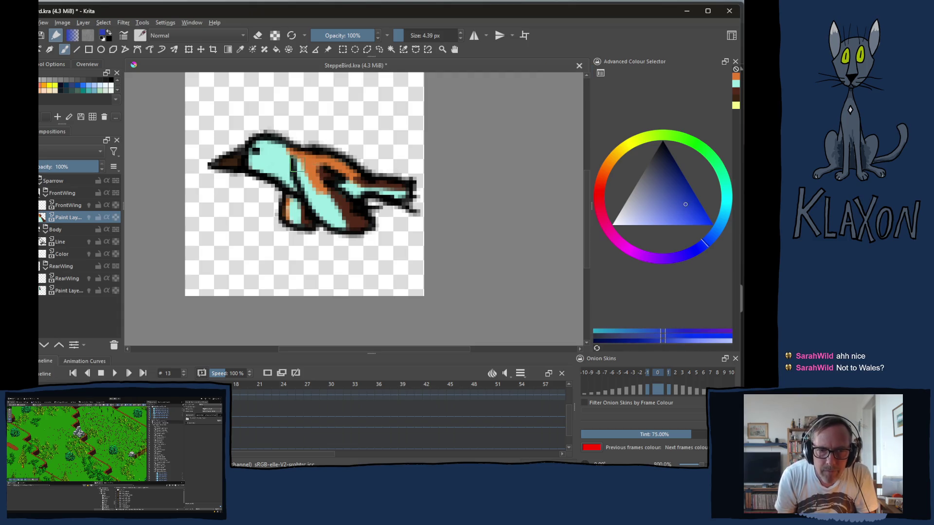
key("space")
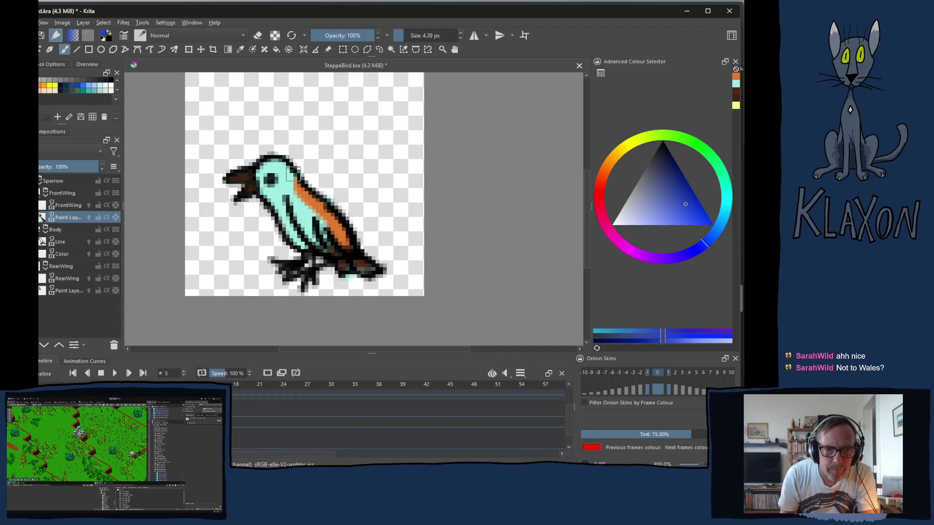
key("Left")
key("Left")
key("Left")
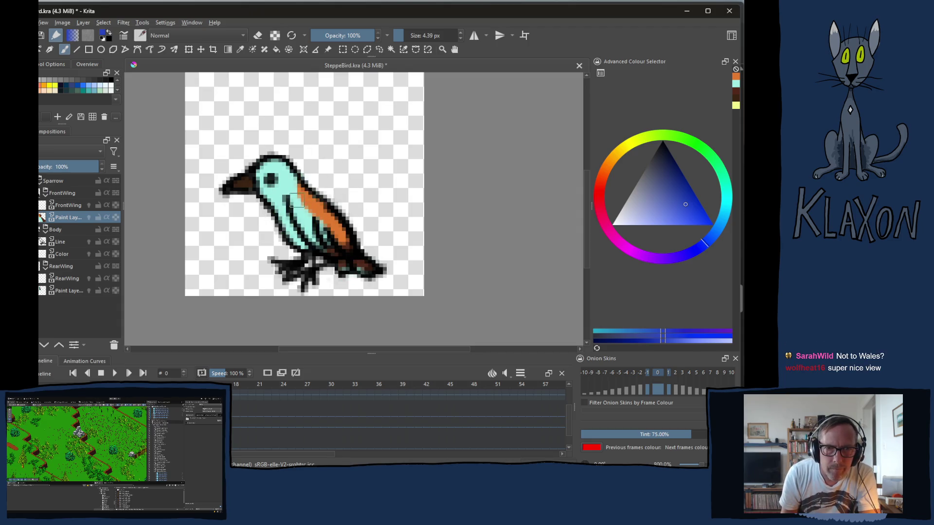
left_click_drag(295, 198, 293, 214)
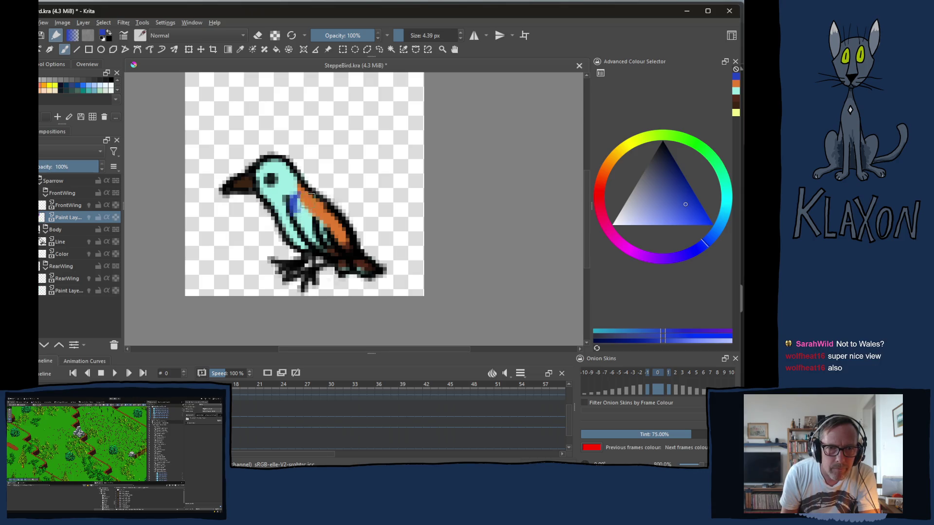
key("ctrl+z")
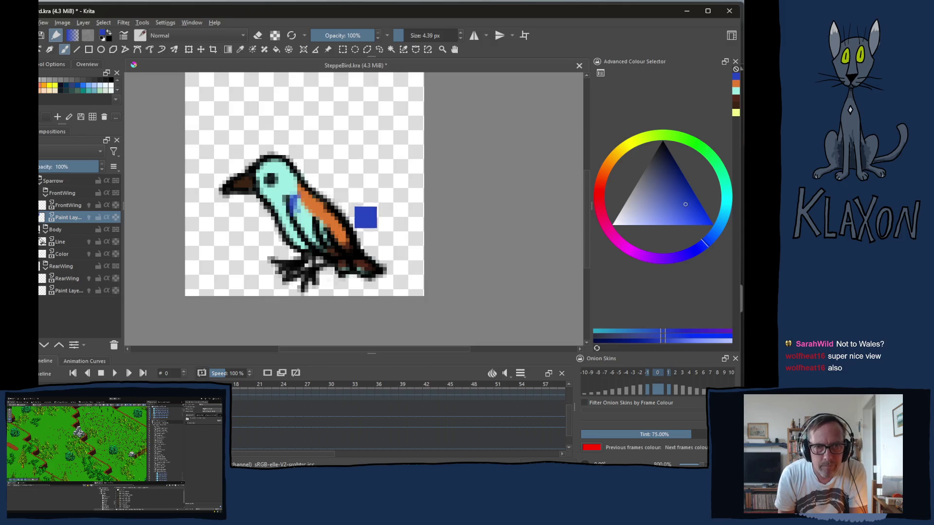
Step: On the body's Color layer, paint a blue accent on the bird's body in frame 3
left_click(62, 255)
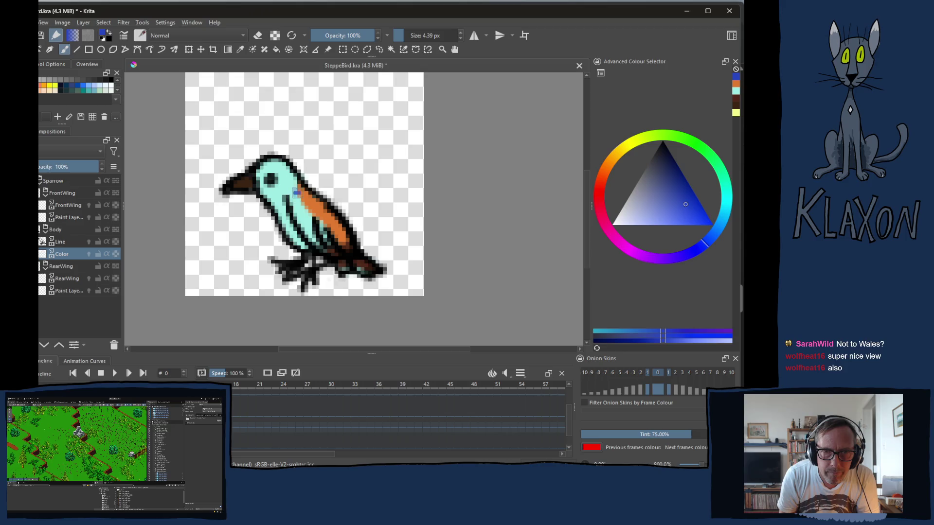
key("period")
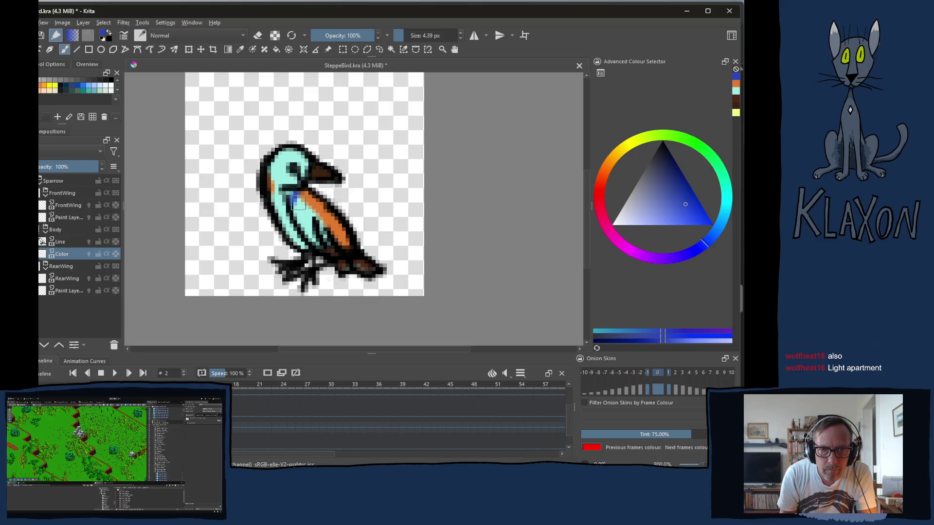
key("period")
key("period")
mouse_move(302, 210)
left_mouse_down()
mouse_move(294, 195)
mouse_move(295, 208)
left_mouse_up()
key("period")
key("period")
key("period")
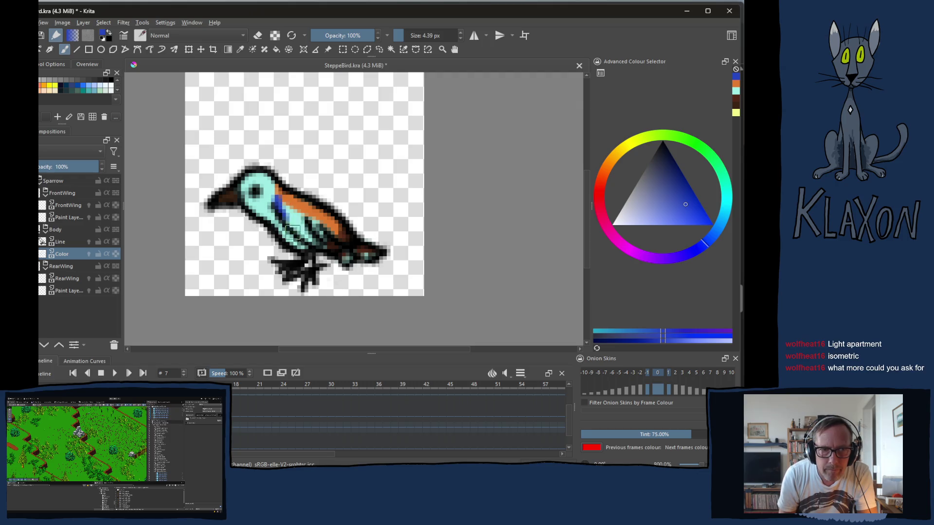
key("period")
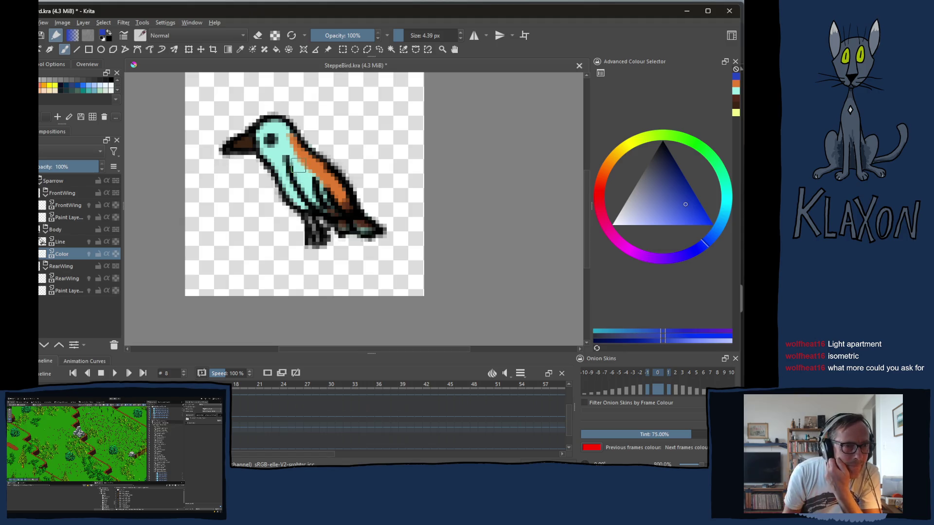
Step: Paint blue neck accents on frames 8 and 9, then sample the blue from the drawing
left_click_drag(293, 151, 290, 168)
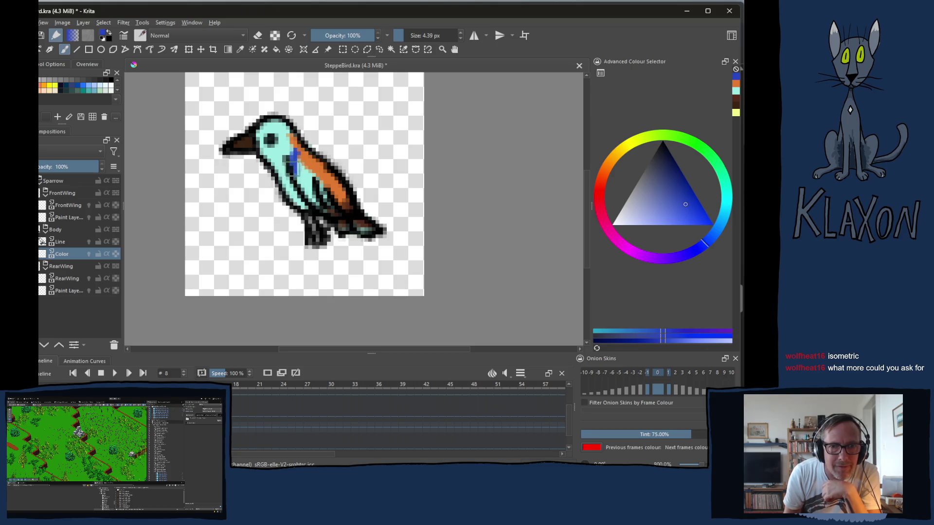
key("Right")
left_click_drag(289, 120, 296, 161)
key("Right")
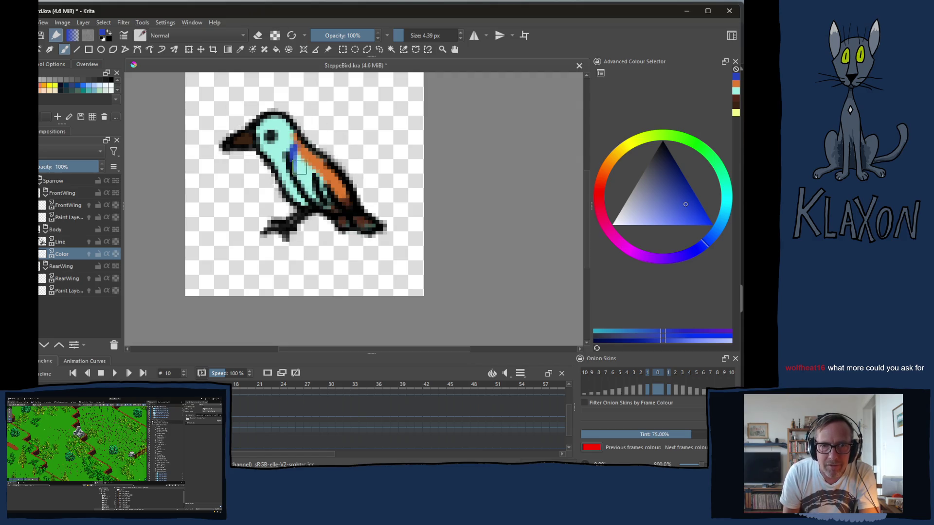
key("Right")
key("Right")
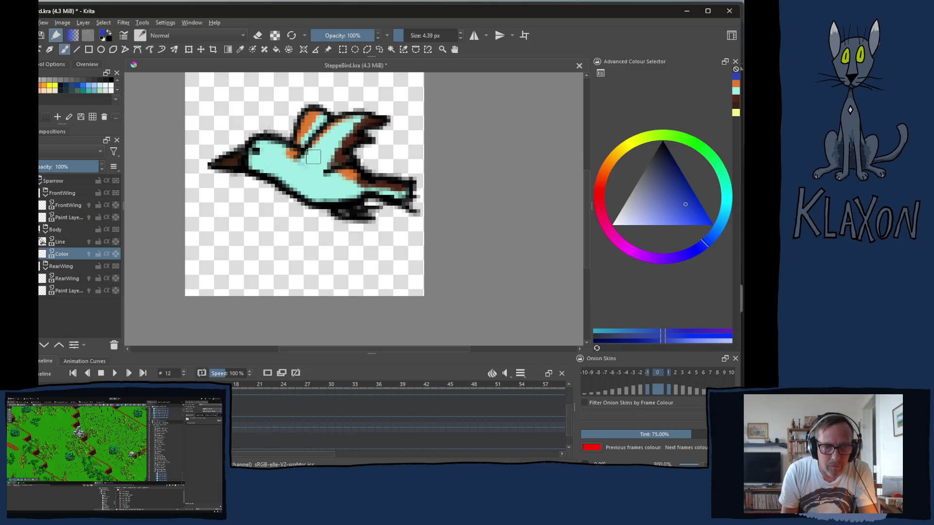
key("ctrl")
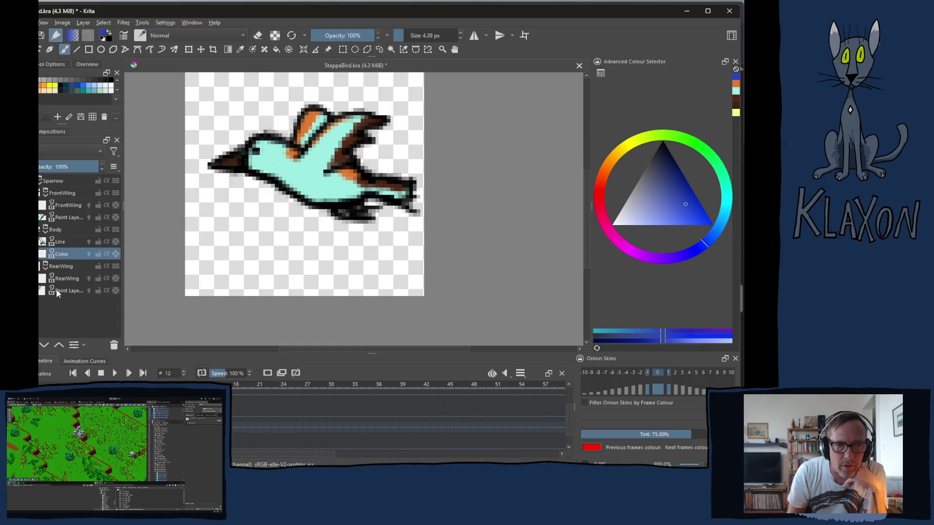
left_click(68, 220)
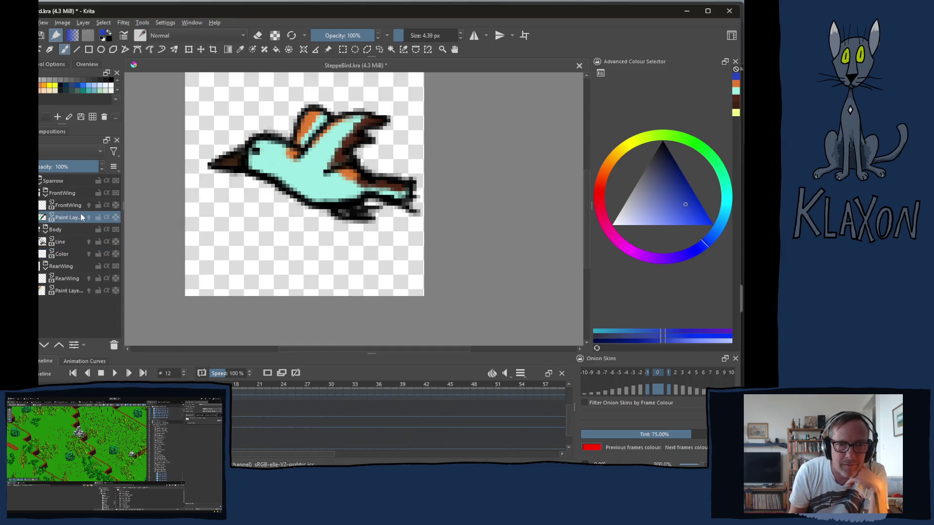
Step: Paint blue at the wing base on frames 12 and 13, then return to perched frame 0
left_click_drag(305, 164, 311, 152)
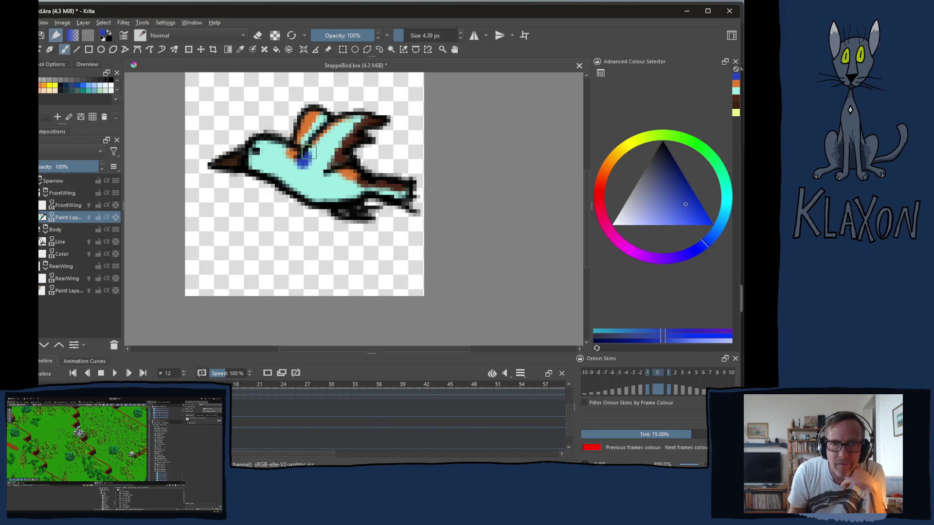
key(".")
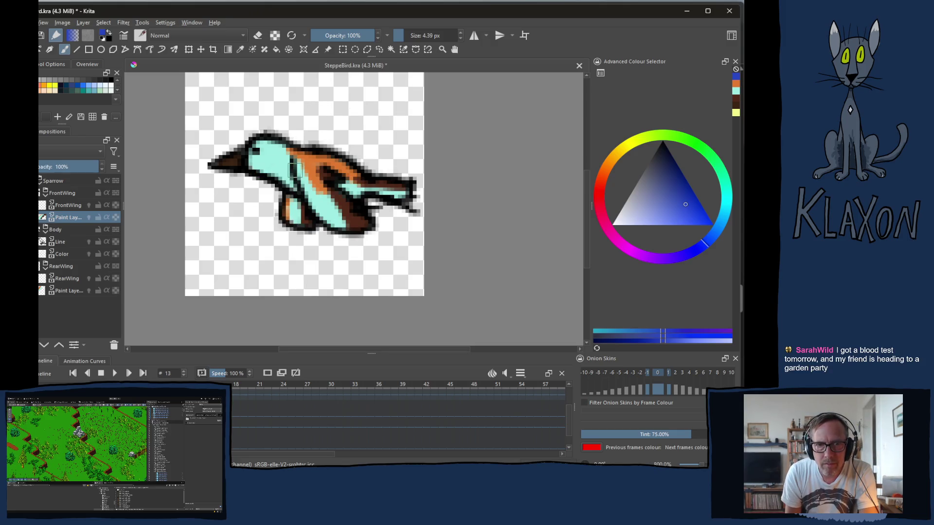
left_click_drag(297, 165, 300, 159)
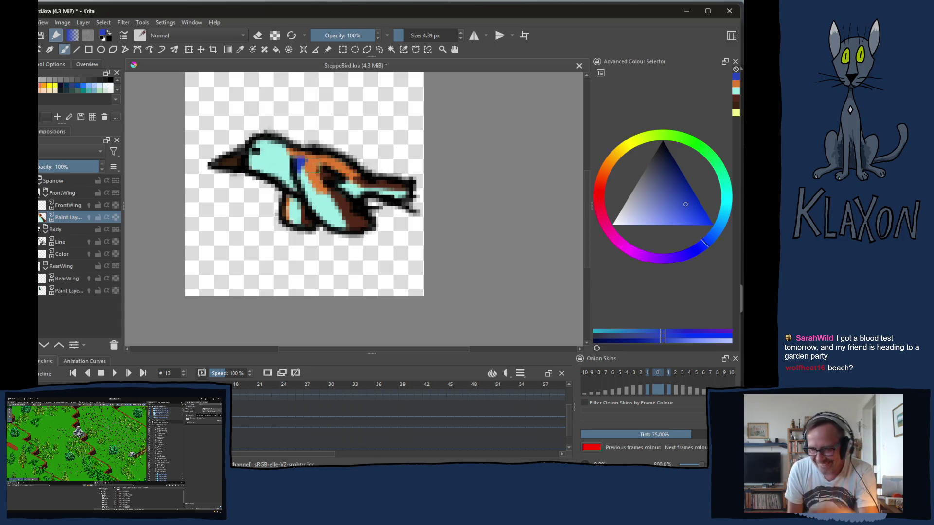
key("Right")
key("Left")
key("Left")
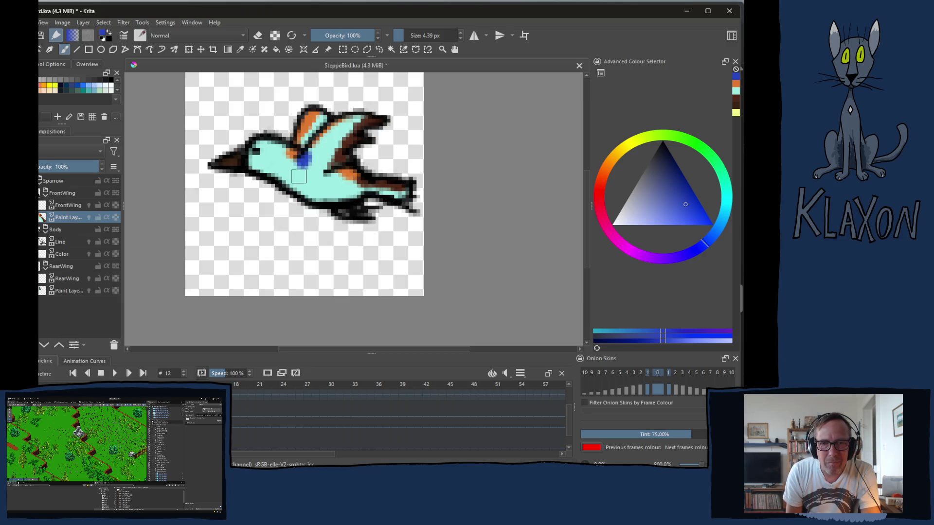
key("Home")
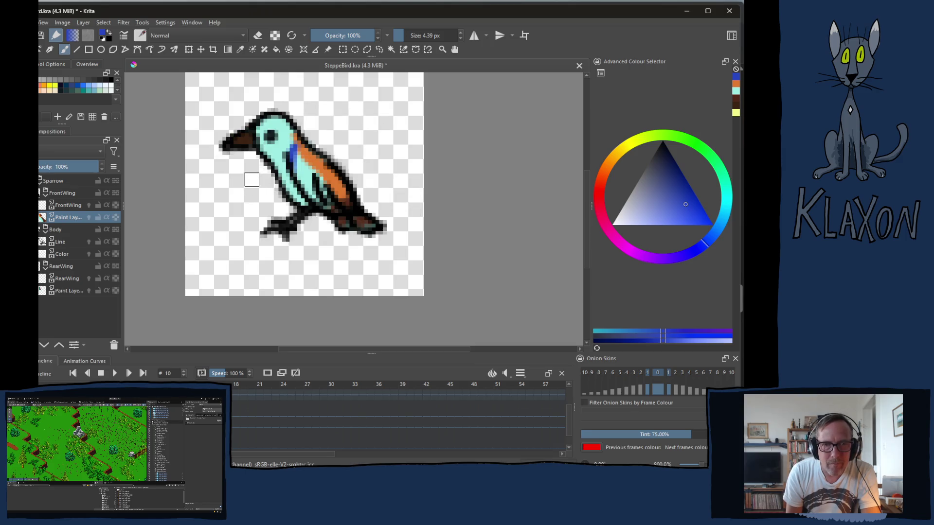
key("Right")
key("Left")
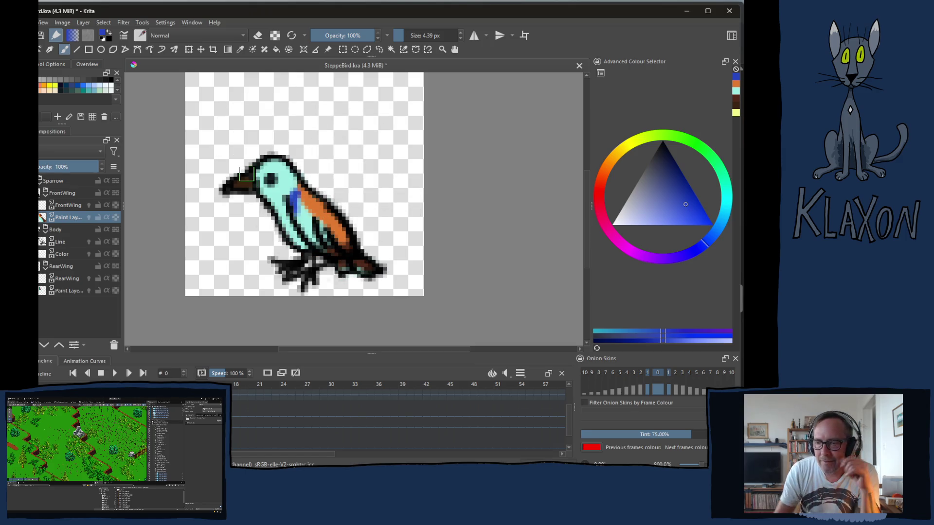
left_click(246, 174)
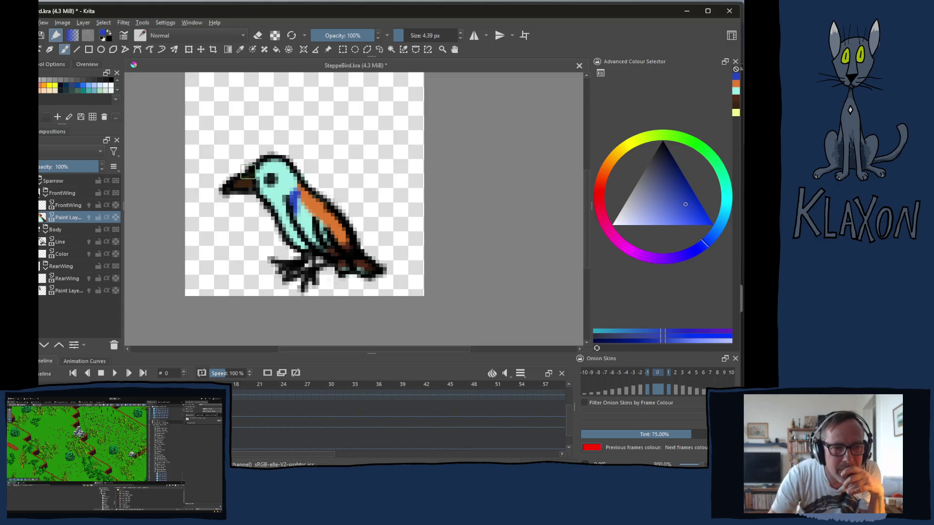
Step: Collapse the Sparrow group and add a new paint layer at 50% opacity
left_click(40, 184)
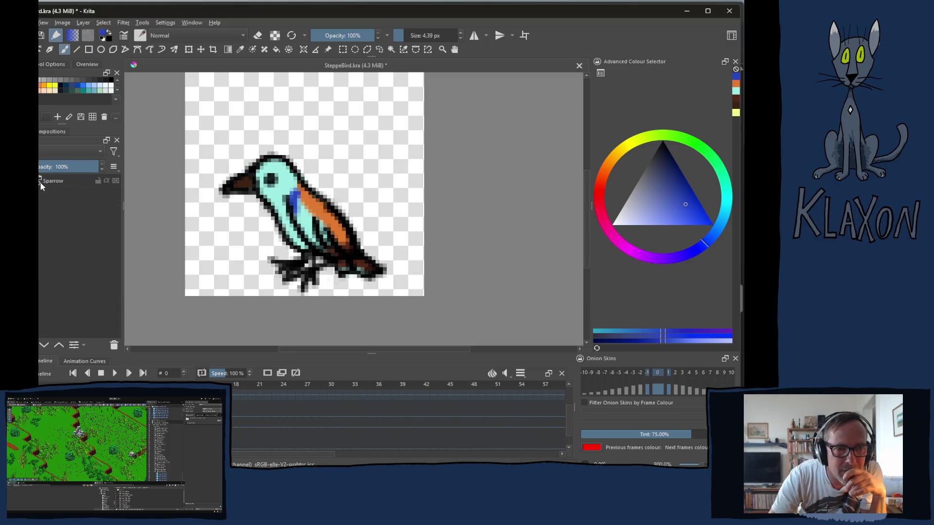
left_click(43, 184)
key("Insert")
left_click(48, 347)
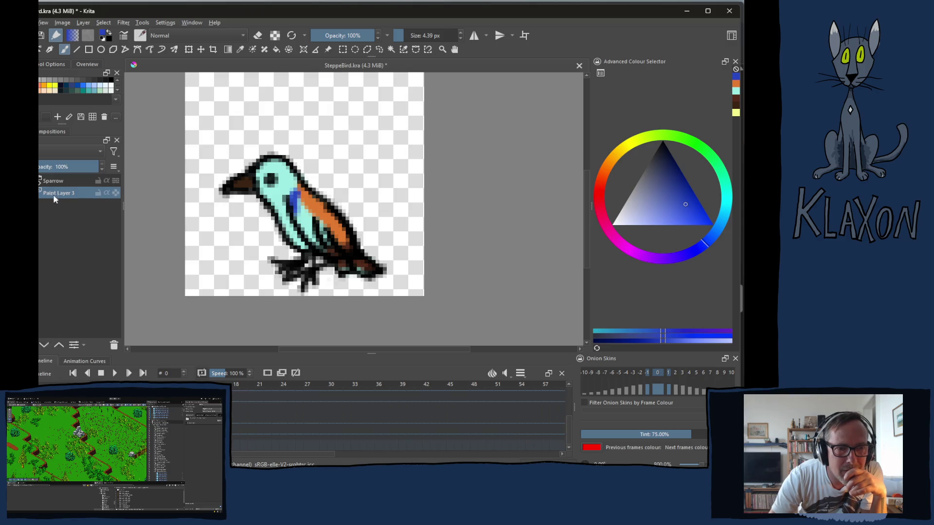
double_click(52, 166)
type("50")
key("Return")
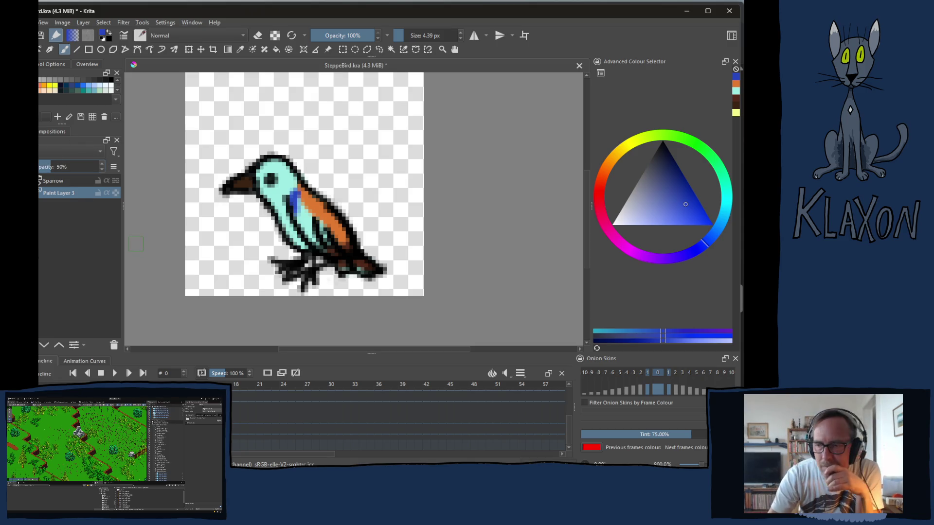
Step: Paint the beak black with a slightly larger brush and move the layer above Sparrow
right_click(347, 224)
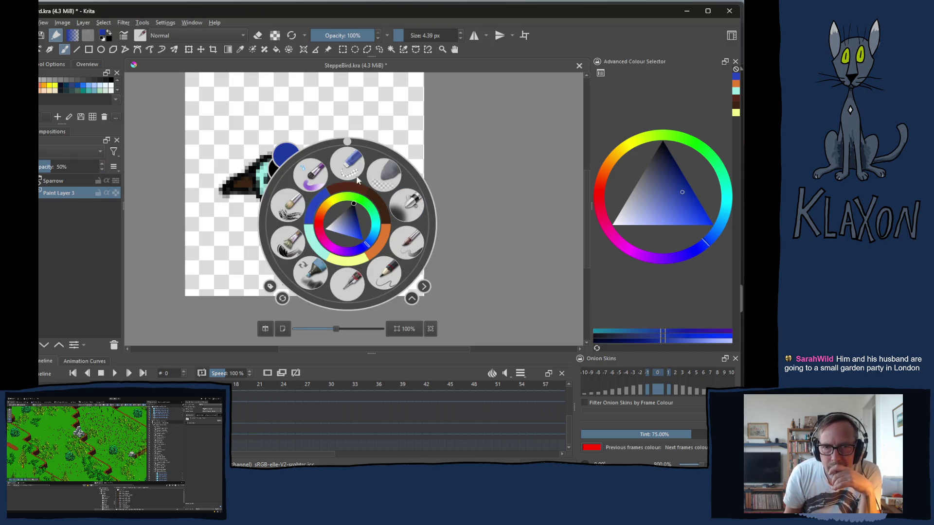
left_click(362, 224)
left_click(232, 190)
key("bracketright")
left_click(242, 190)
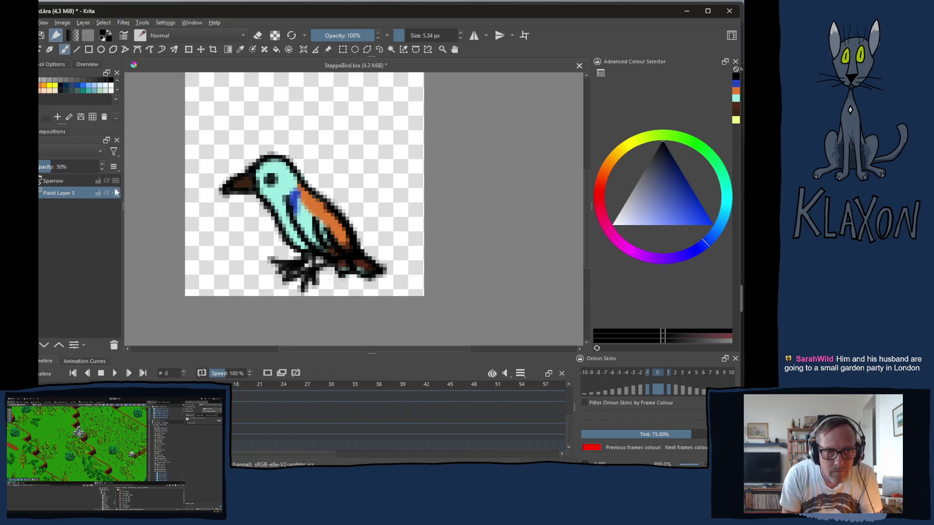
left_click(59, 344)
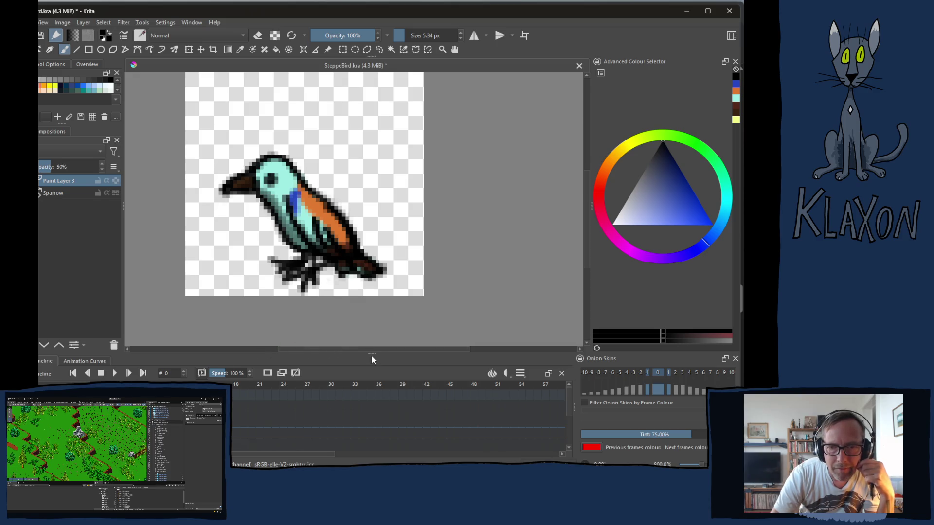
Step: Make the Timeline docker taller and scroll its layer rows to reveal the new layer's keyframe
left_click_drag(372, 355, 366, 334)
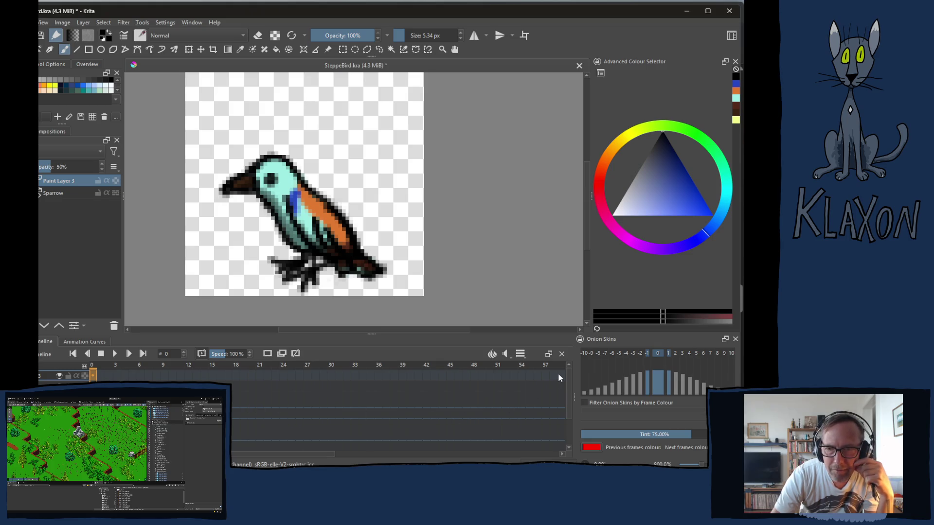
scroll(567, 377, "up", 2)
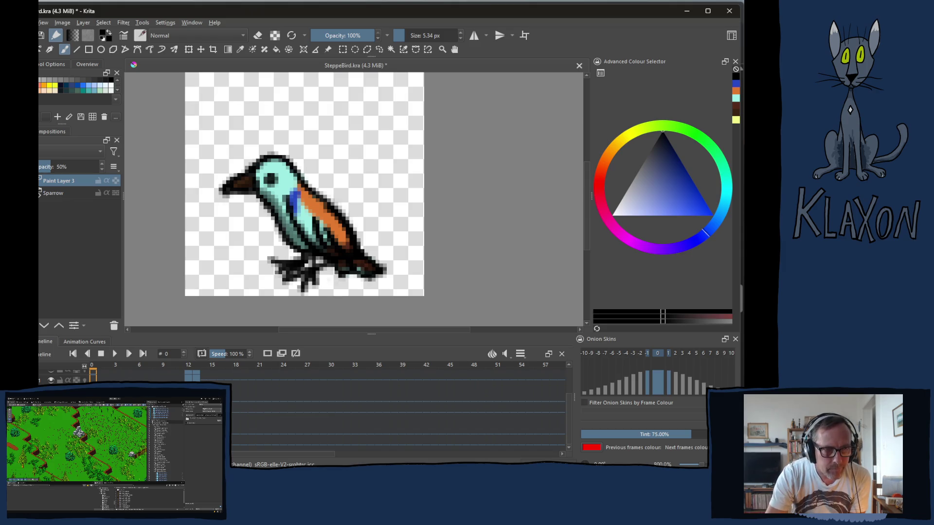
key("alt+Tab")
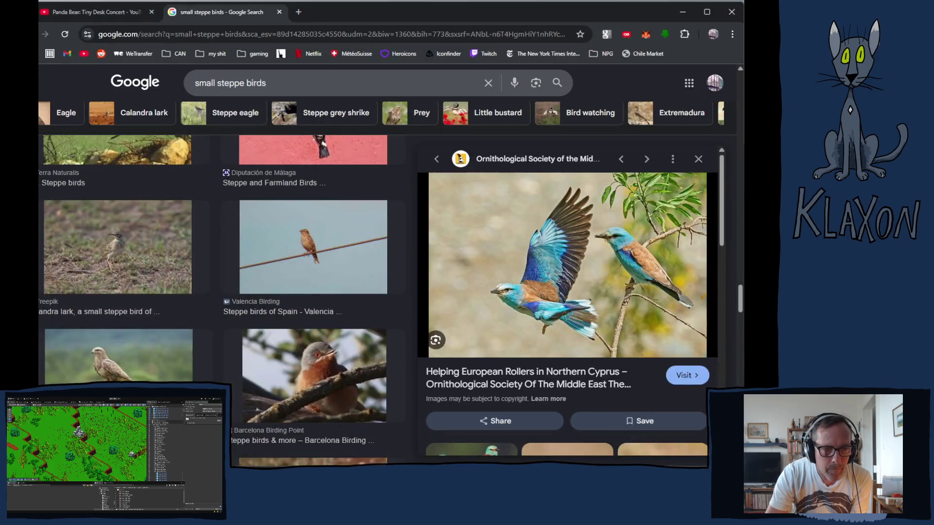
Step: Scroll through the Panda Bear Tiny Desk Concert comments, then return to the YouTube home feed
left_click(114, 12)
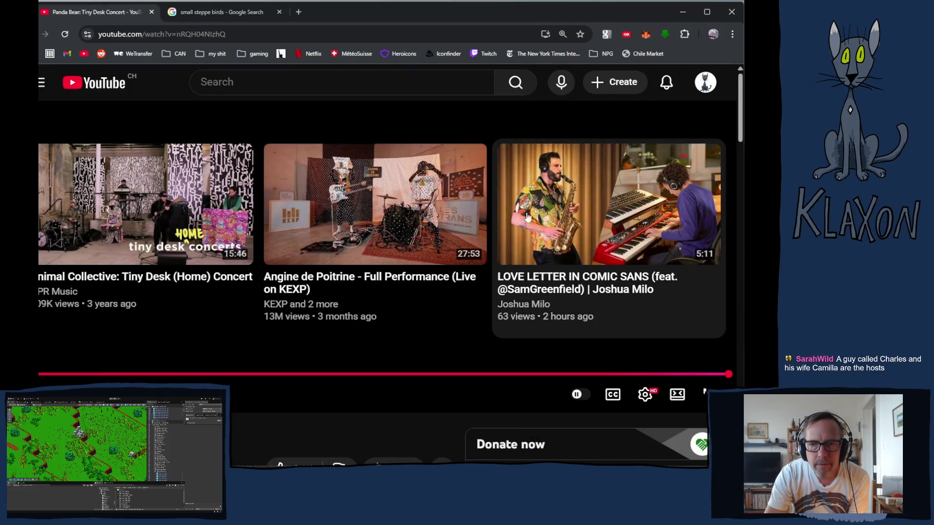
scroll(487, 230, "down", 4)
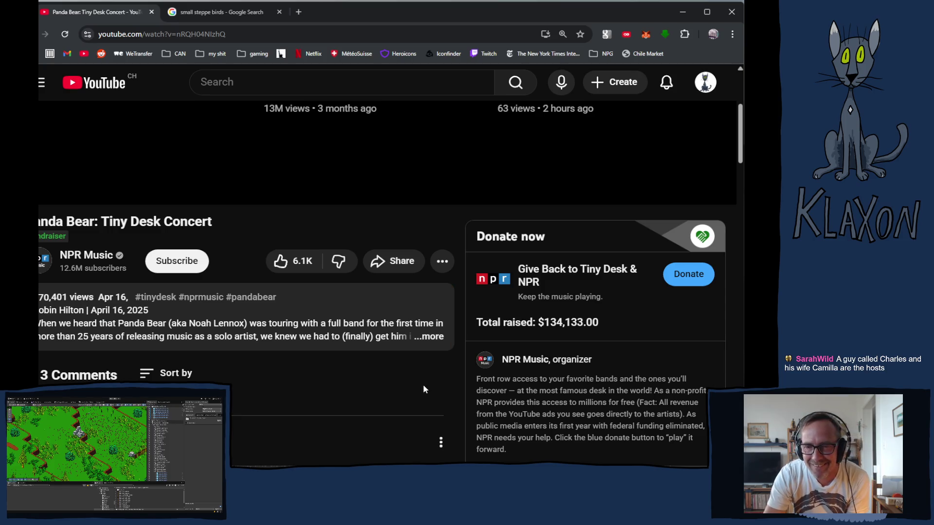
scroll(422, 390, "down", 4)
scroll(362, 405, "down", 4)
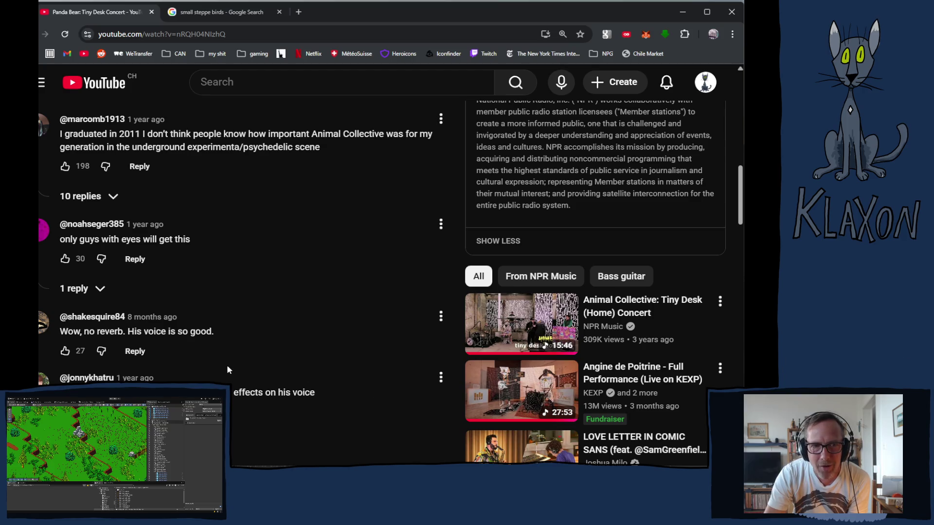
scroll(303, 373, "down", 5)
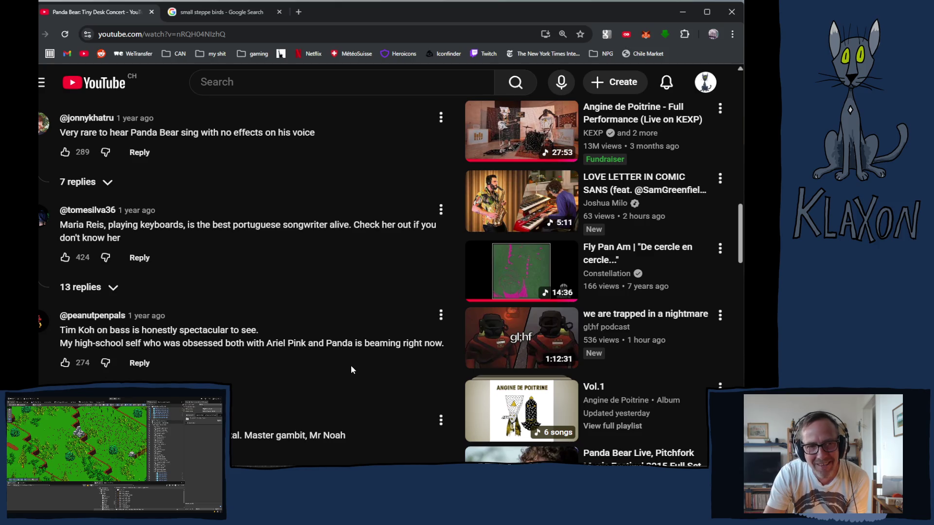
scroll(383, 369, "down", 2)
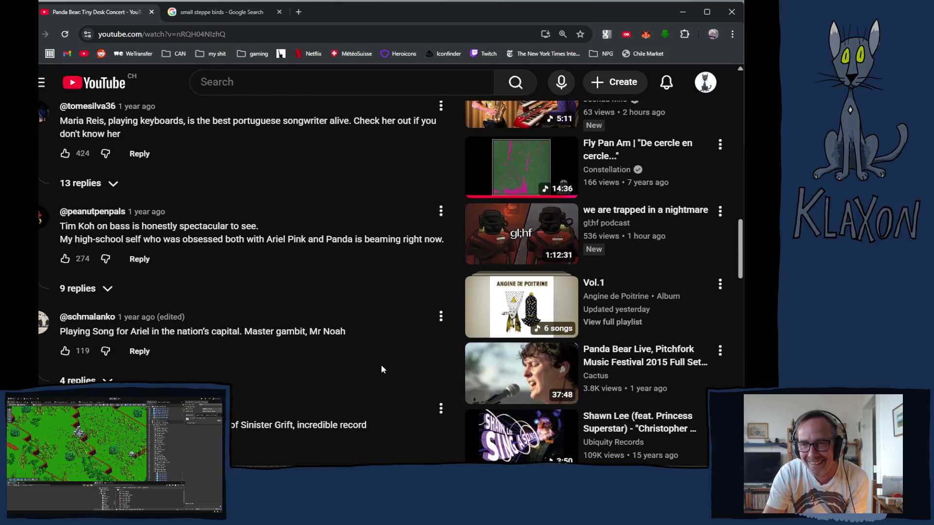
scroll(381, 369, "down", 4)
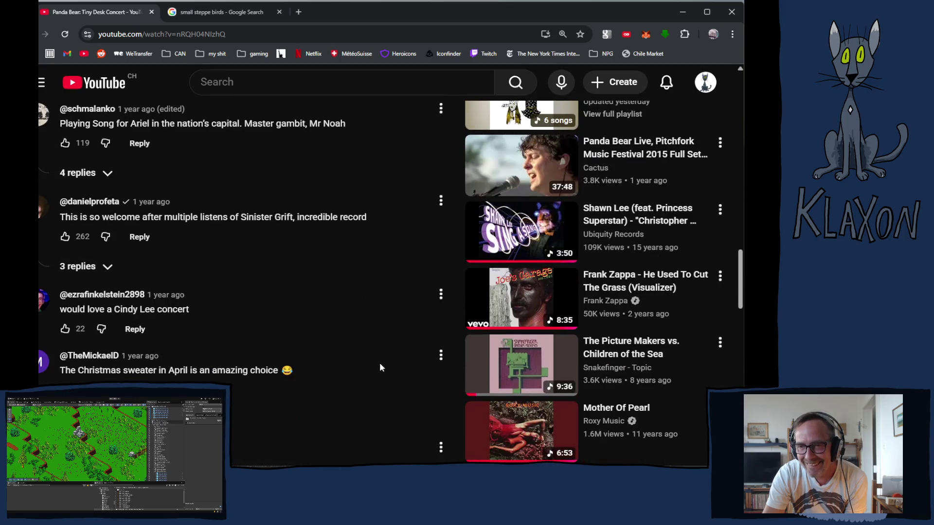
scroll(380, 369, "down", 3)
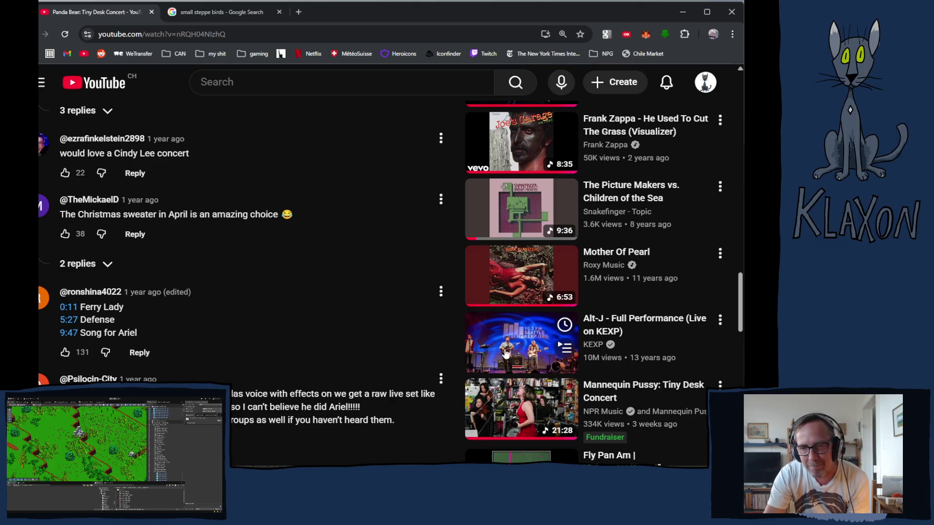
scroll(494, 364, "down", 4)
scroll(495, 363, "down", 3)
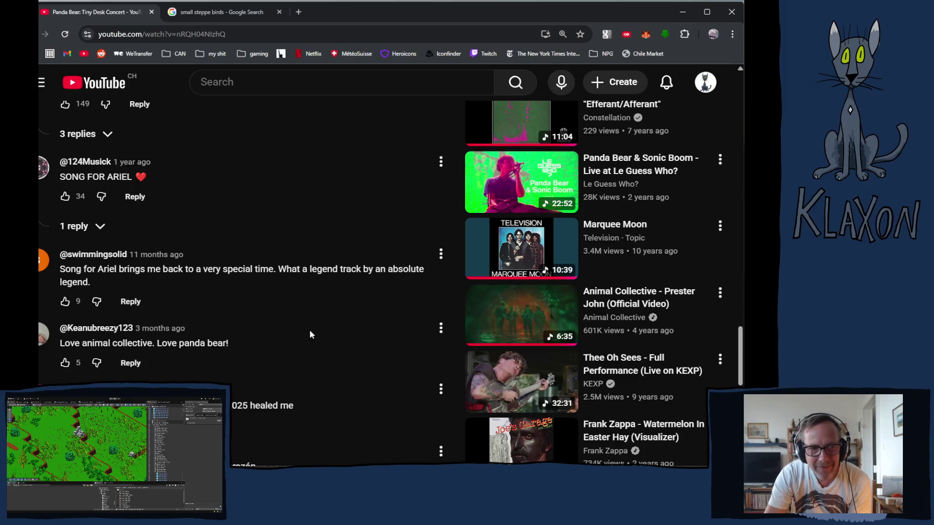
left_click(100, 82)
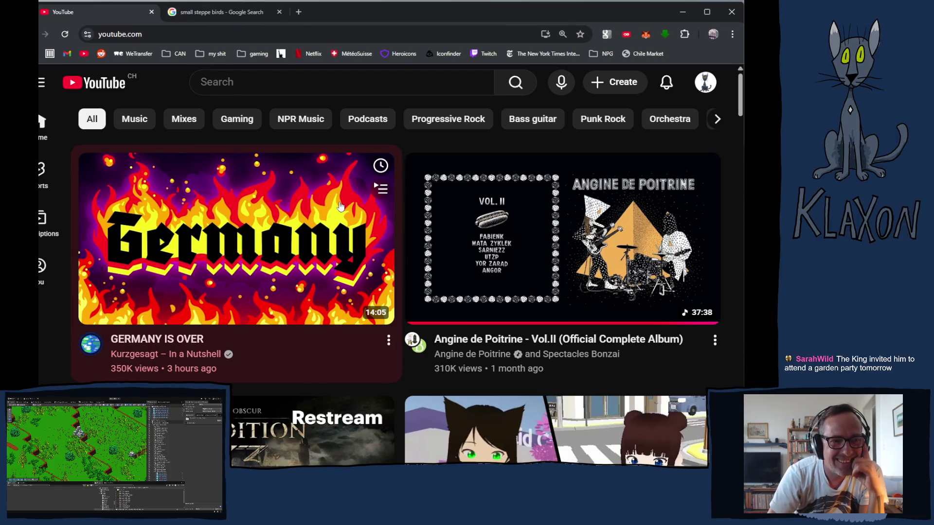
Step: Scroll down through the YouTube home feed of recommended videos
scroll(340, 206, "down", 10)
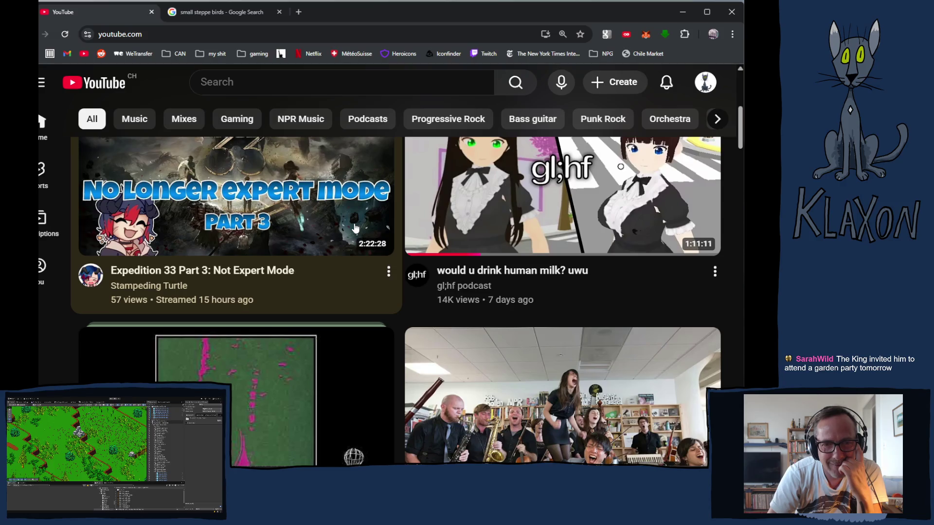
scroll(355, 229, "down", 4)
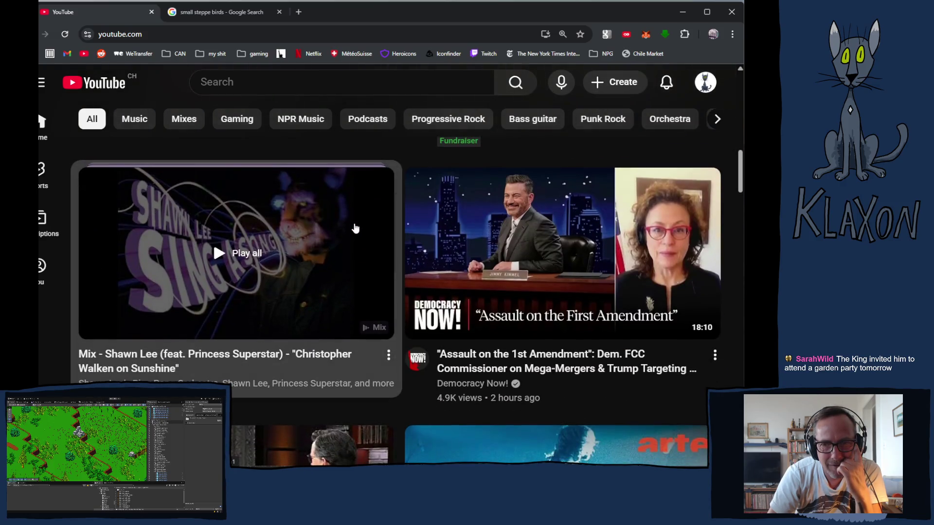
scroll(355, 229, "down", 2)
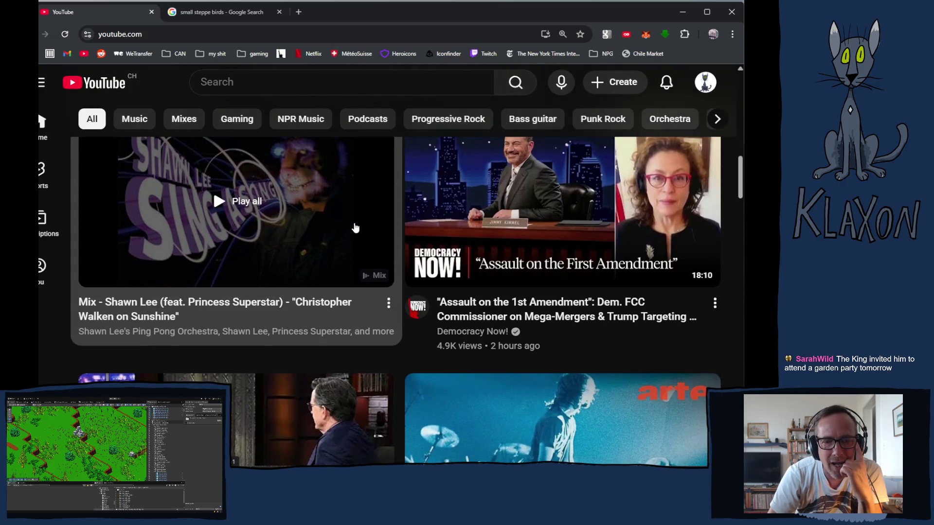
scroll(355, 226, "down", 5)
scroll(355, 227, "down", 5)
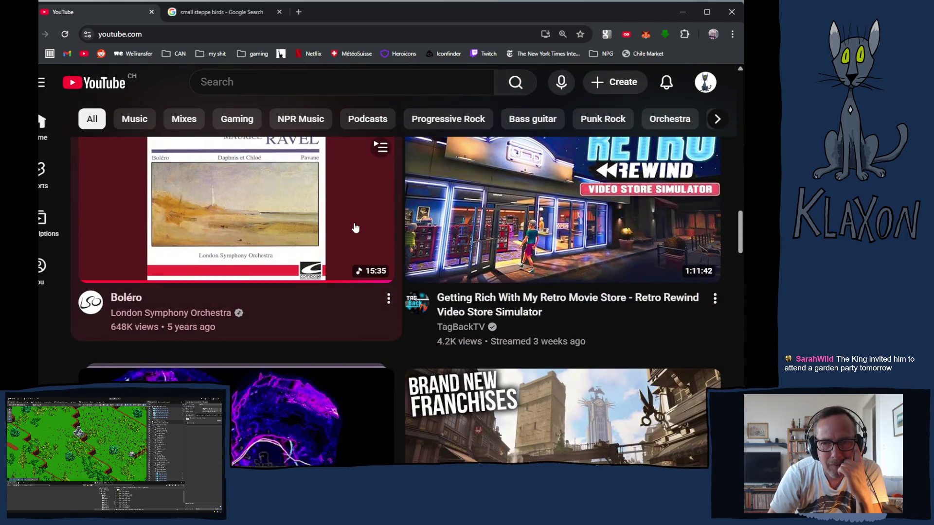
scroll(355, 227, "down", 5)
scroll(355, 227, "down", 5)
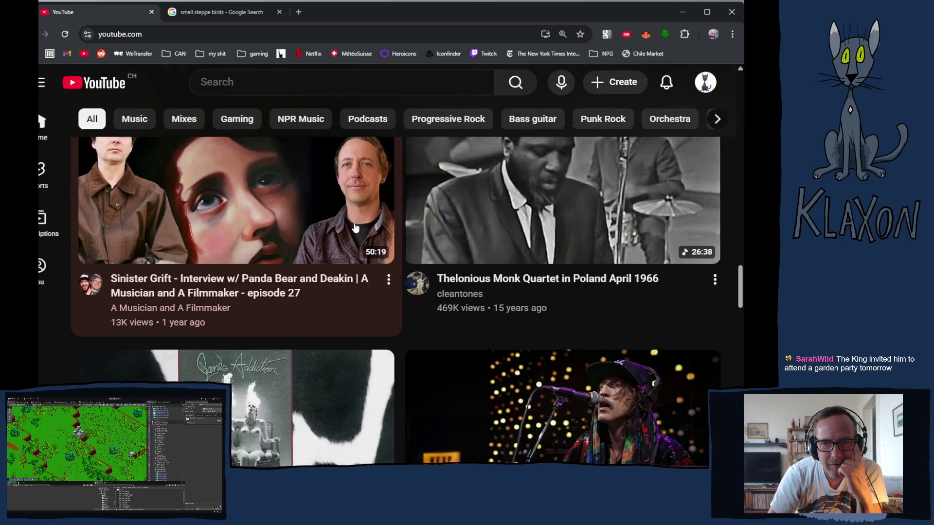
scroll(355, 227, "down", 8)
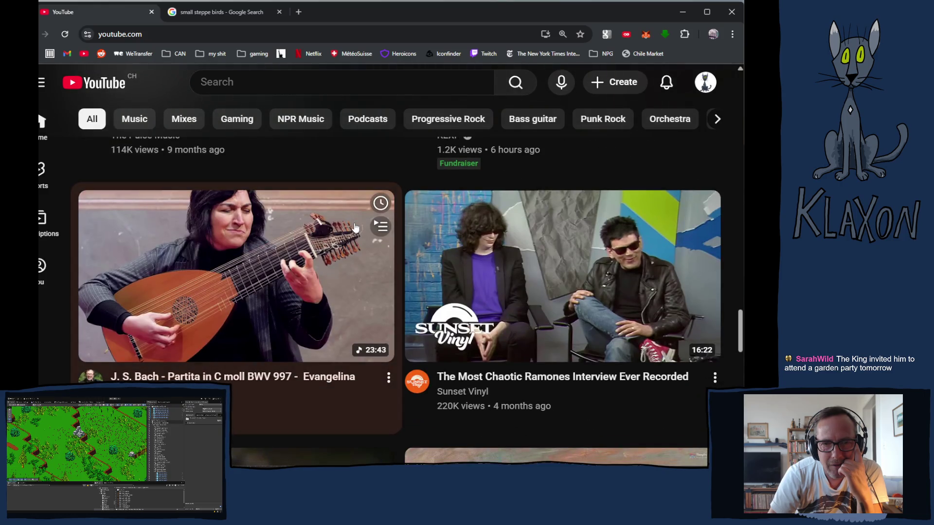
scroll(355, 227, "down", 9)
scroll(355, 227, "down", 6)
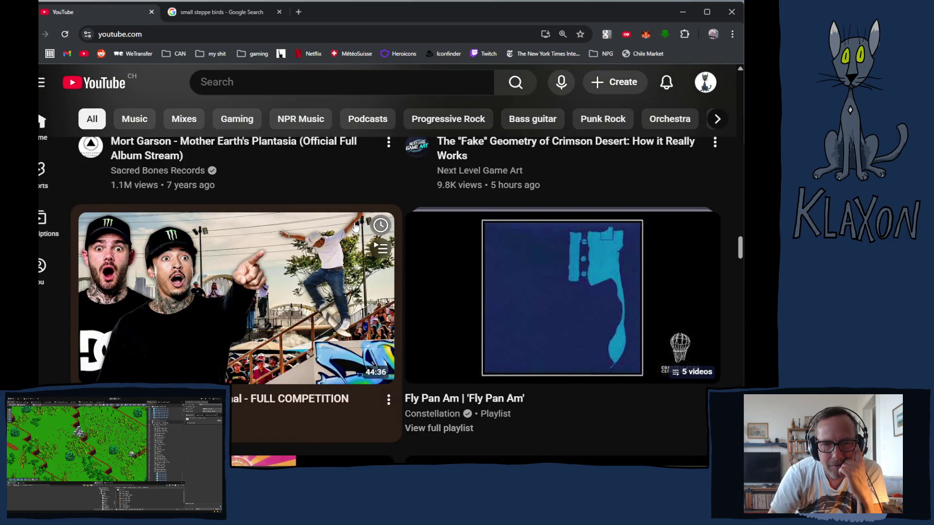
scroll(355, 227, "down", 8)
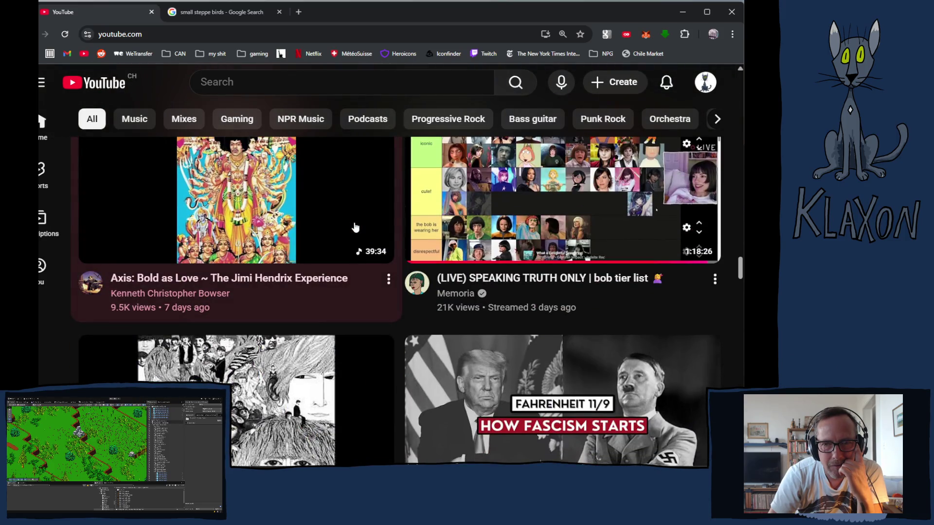
scroll(313, 221, "up", 8)
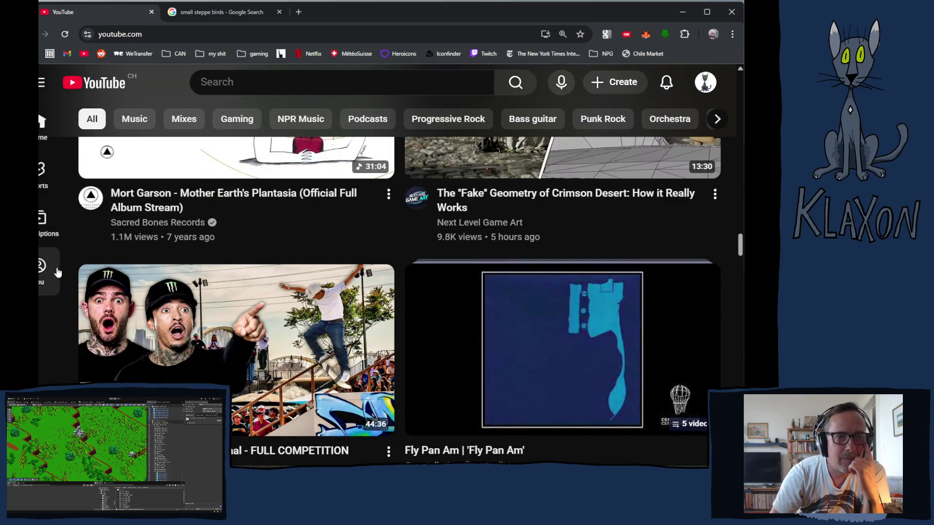
Step: Go to your Playlists page and view the full rock - shameless playlist
mouse_move(41, 272)
left_click(121, 176)
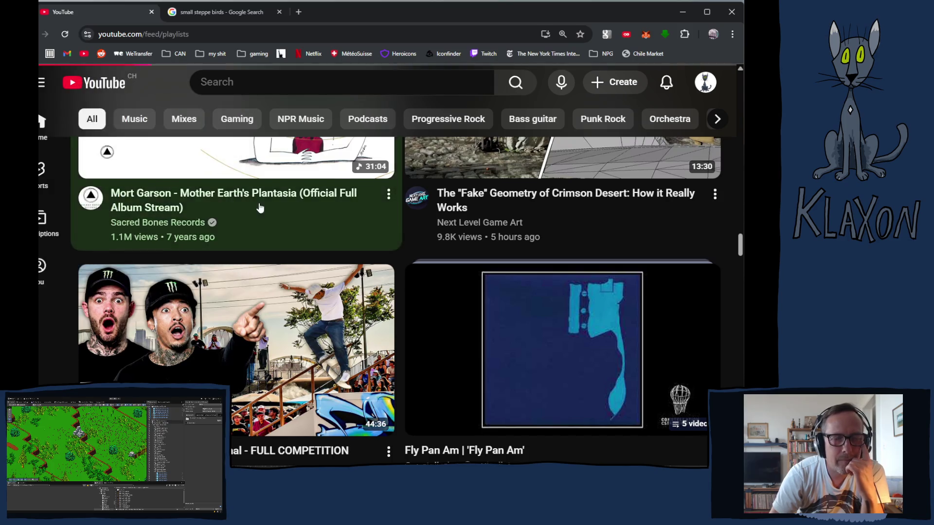
mouse_move(448, 255)
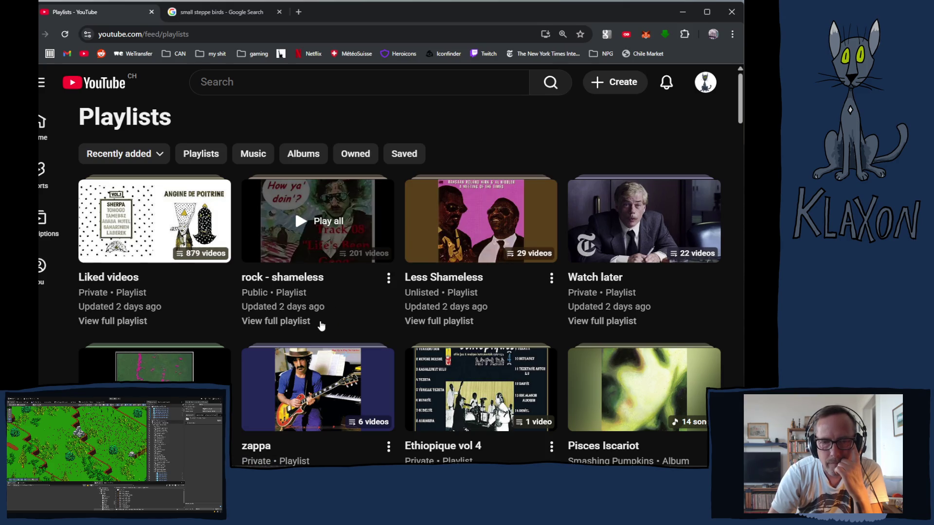
left_click(273, 322)
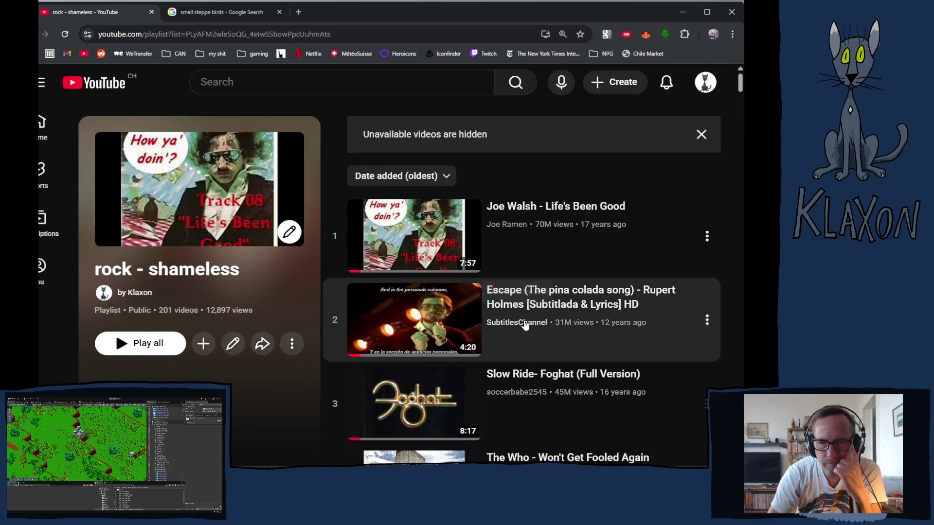
scroll(529, 323, "down", 9)
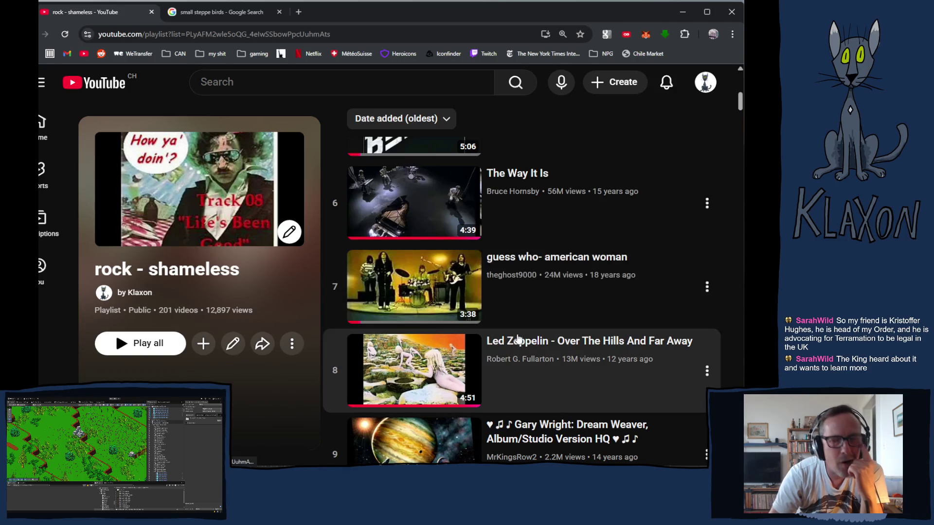
scroll(537, 301, "down", 3)
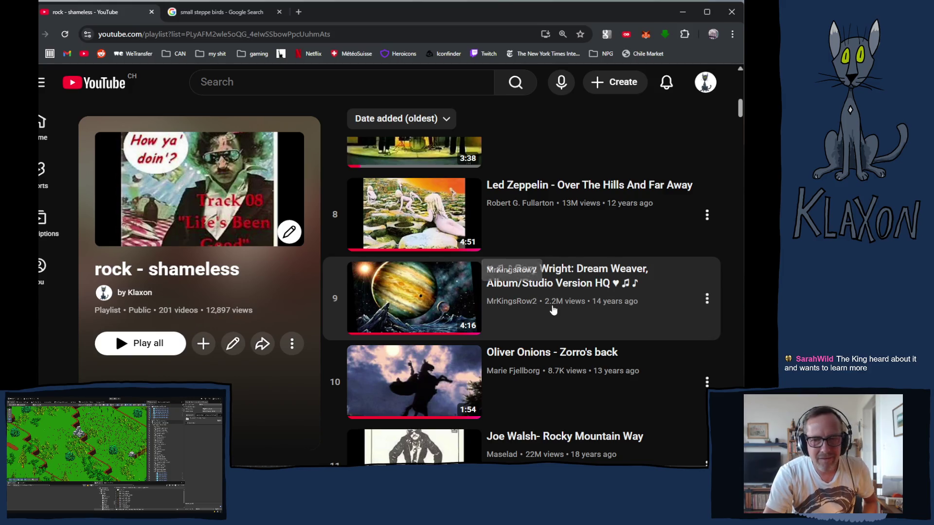
scroll(558, 313, "down", 4)
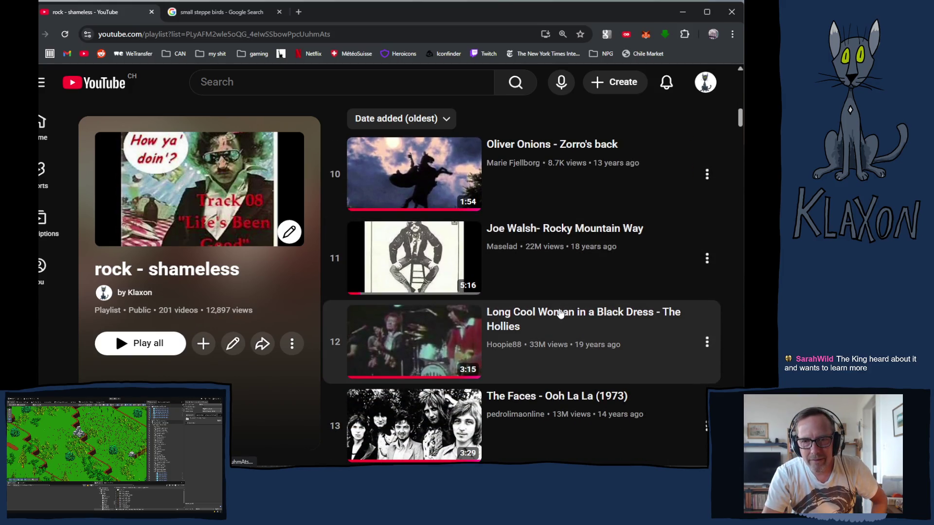
scroll(554, 292, "down", 2)
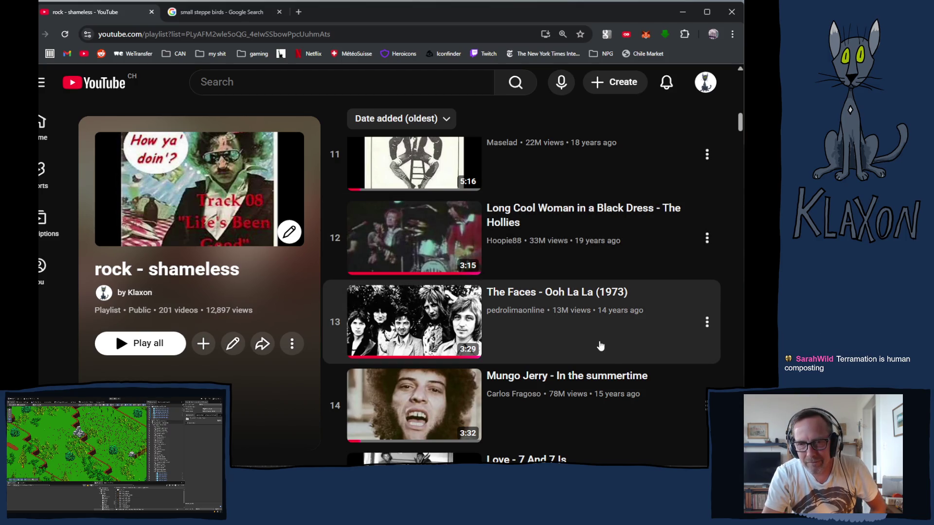
scroll(595, 336, "down", 2)
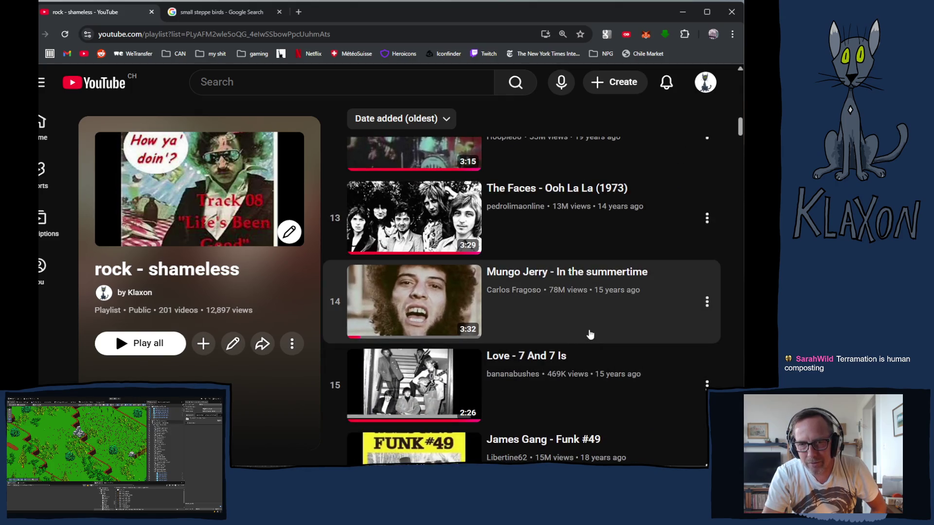
scroll(590, 334, "down", 4)
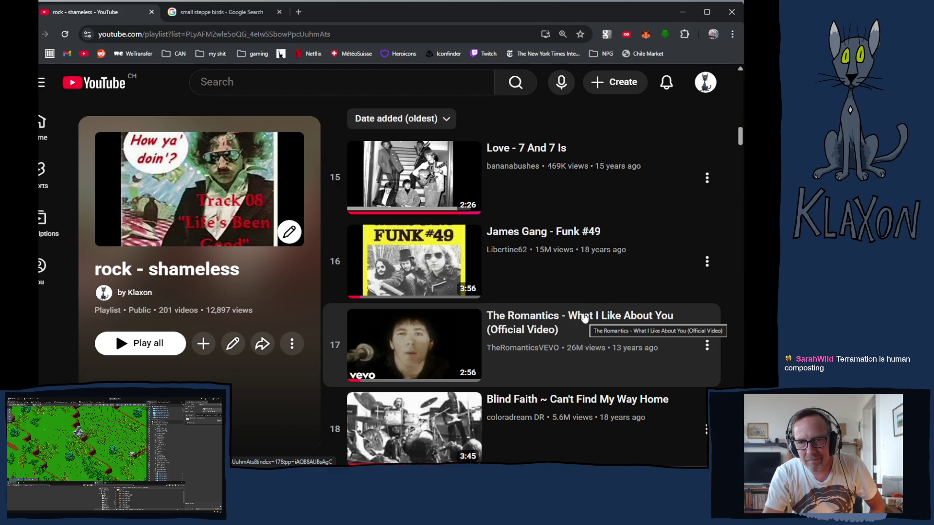
scroll(511, 350, "down", 3)
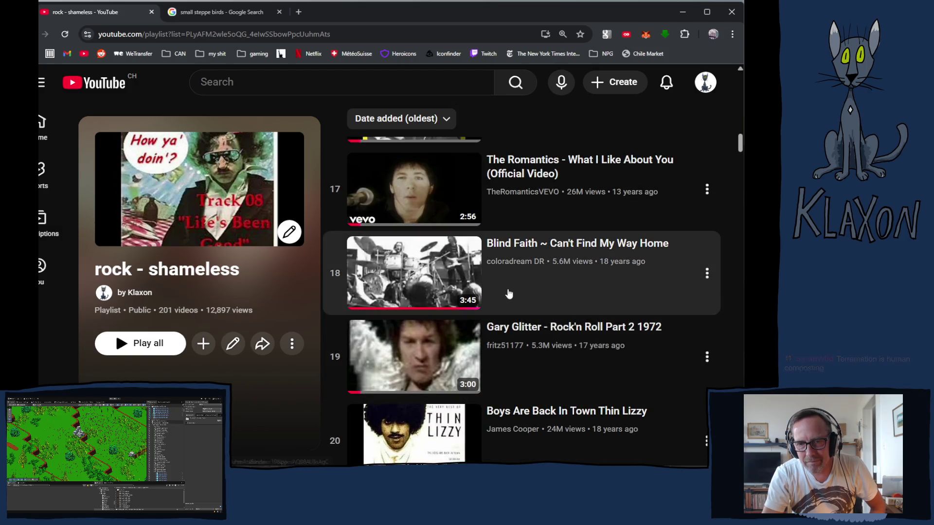
scroll(517, 292, "down", 3)
scroll(525, 286, "down", 2)
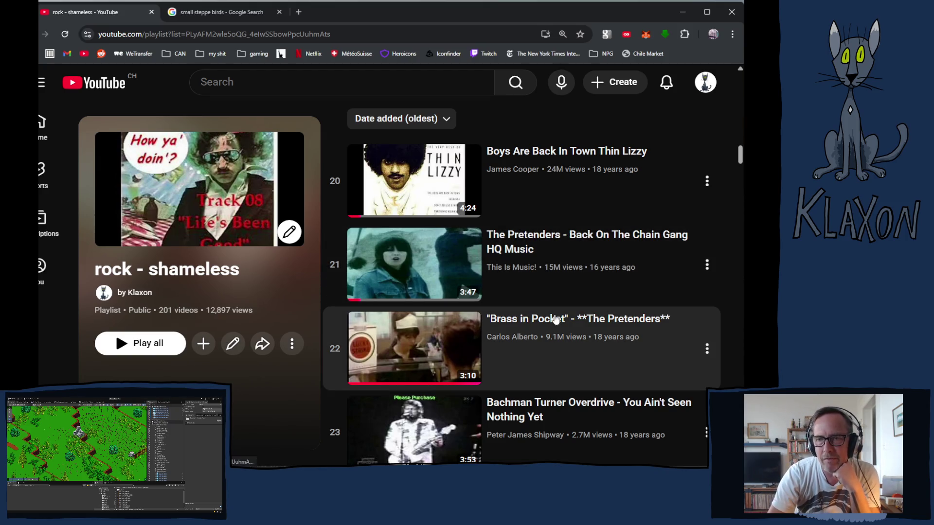
scroll(564, 306, "down", 6)
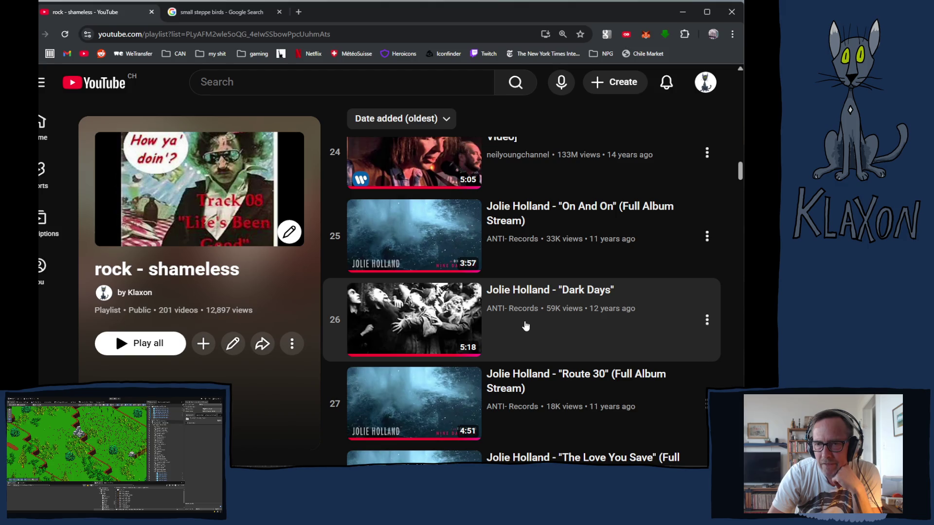
scroll(525, 325, "down", 10)
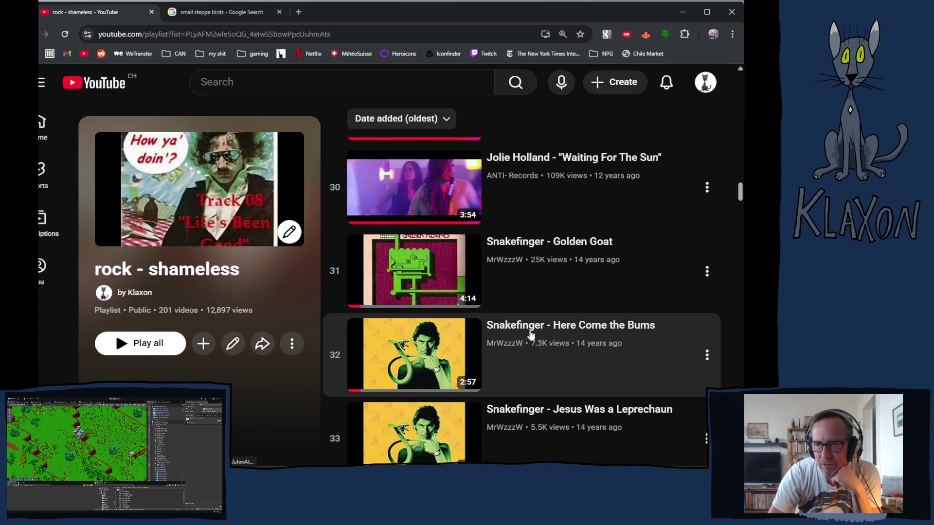
scroll(552, 344, "down", 3)
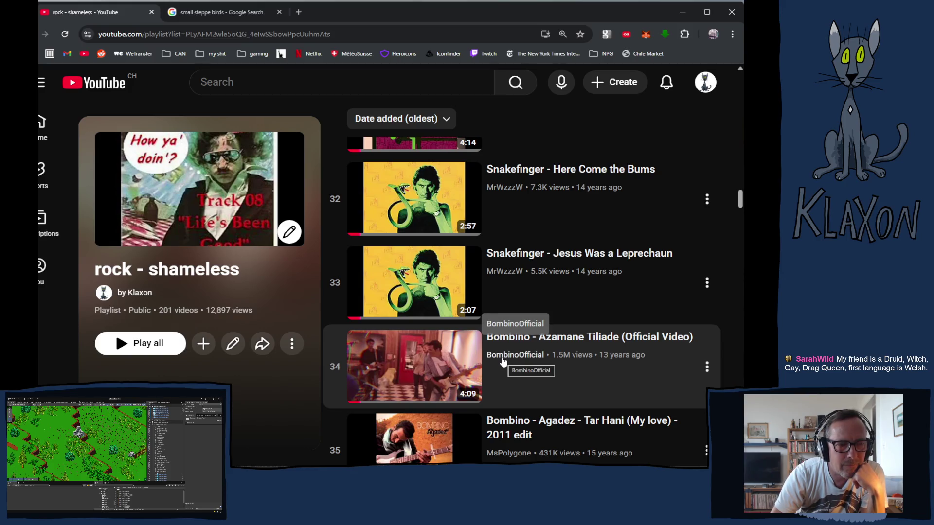
scroll(562, 340, "down", 4)
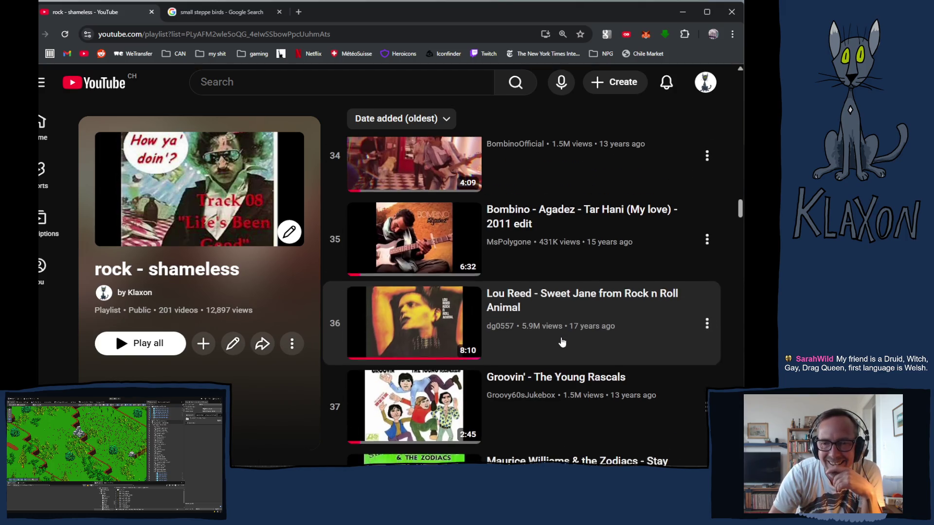
Step: Scroll the 'rock - shameless' playlist down to Cuca's Blues (item 86) and start playing it
scroll(561, 342, "down", 2)
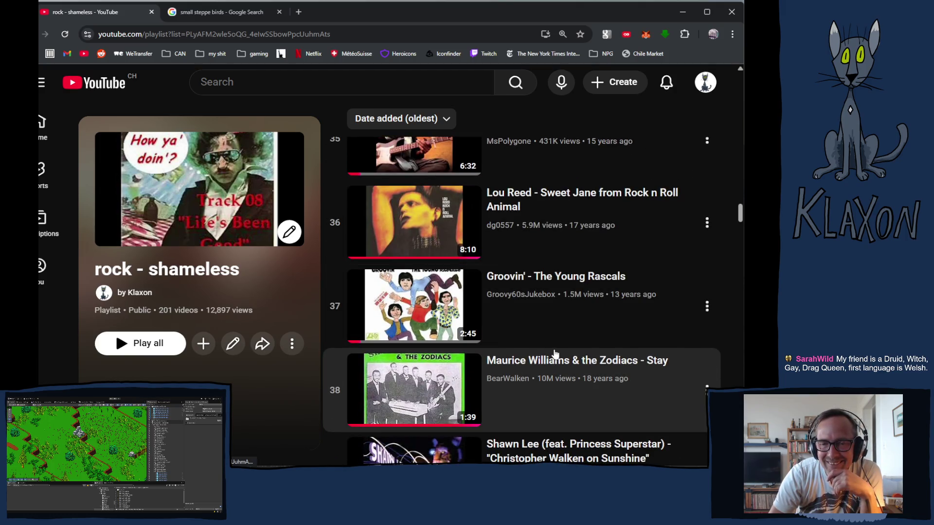
scroll(553, 353, "down", 2)
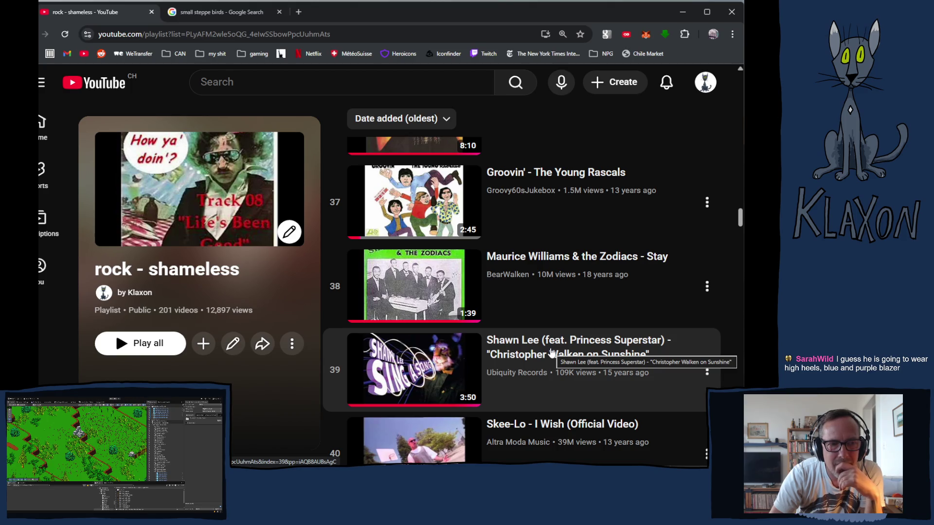
scroll(552, 352, "down", 2)
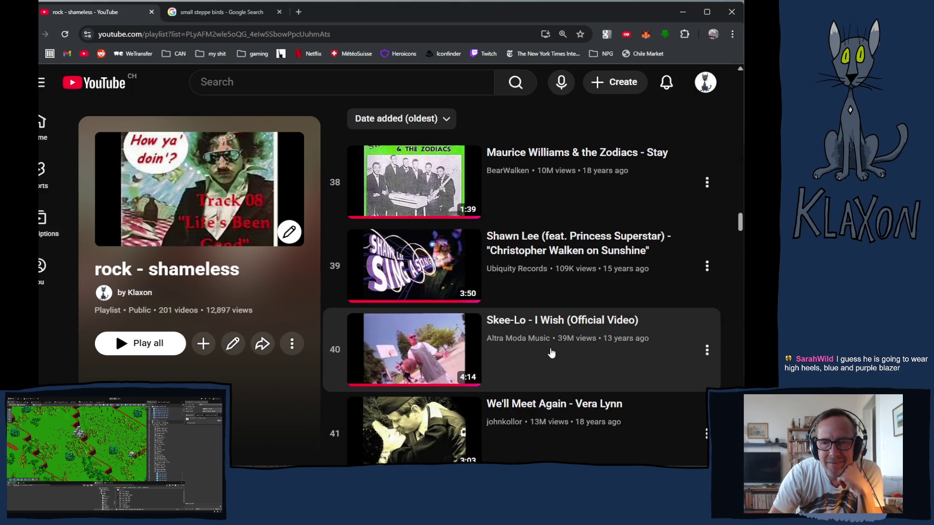
scroll(552, 352, "down", 2)
scroll(550, 352, "down", 3)
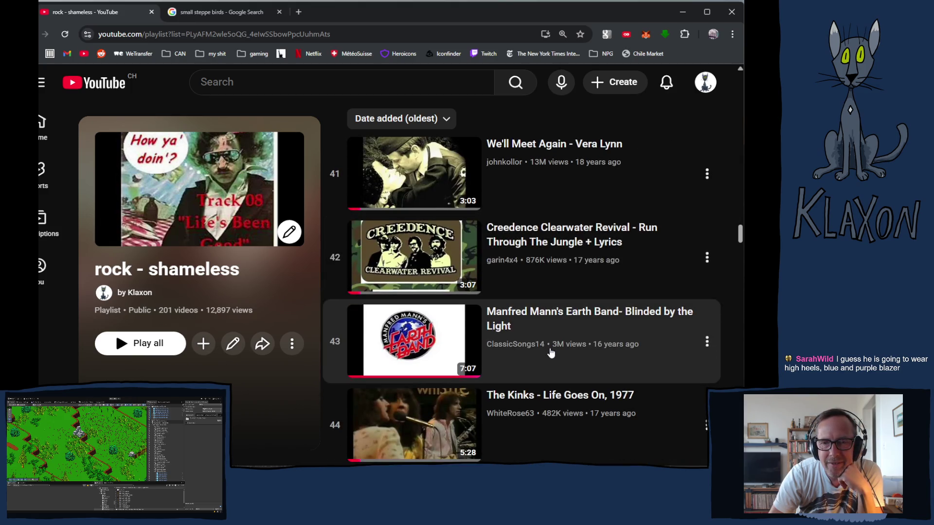
scroll(551, 353, "down", 5)
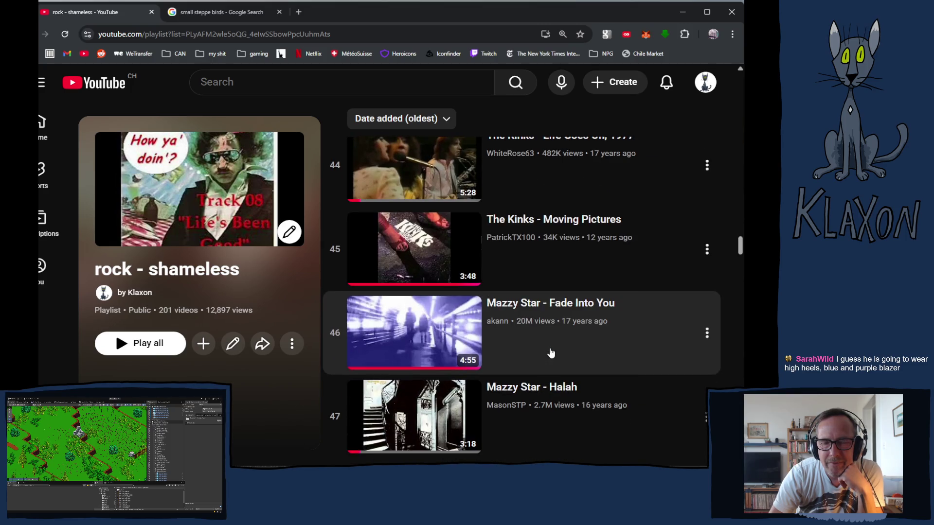
scroll(551, 352, "down", 7)
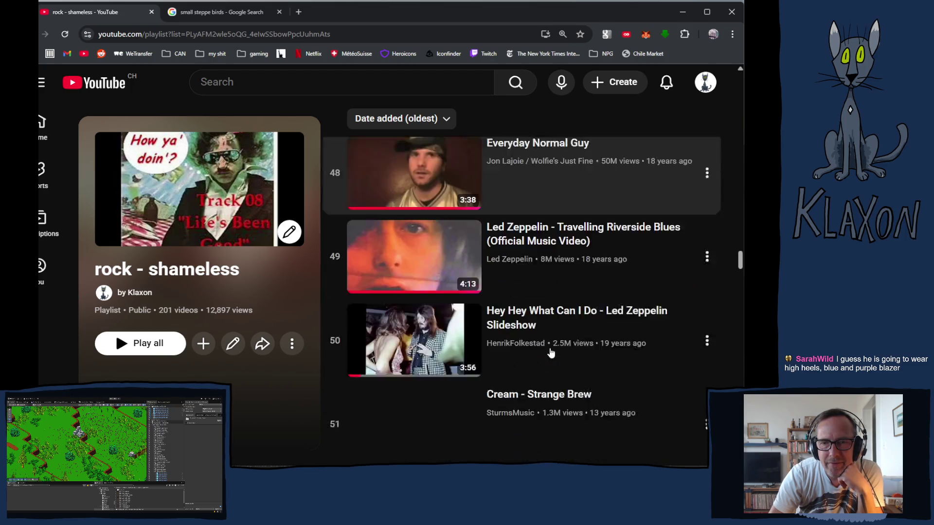
scroll(551, 352, "down", 5)
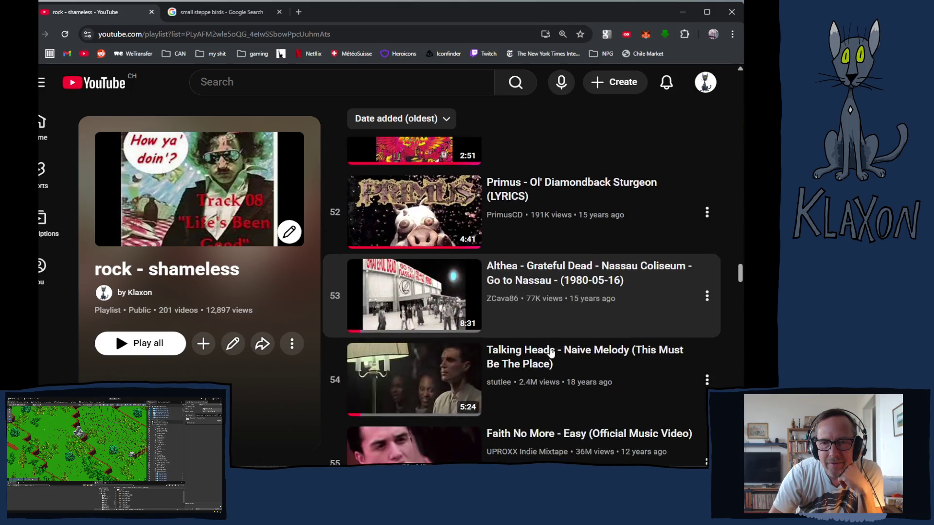
scroll(551, 352, "down", 2)
scroll(551, 352, "down", 1)
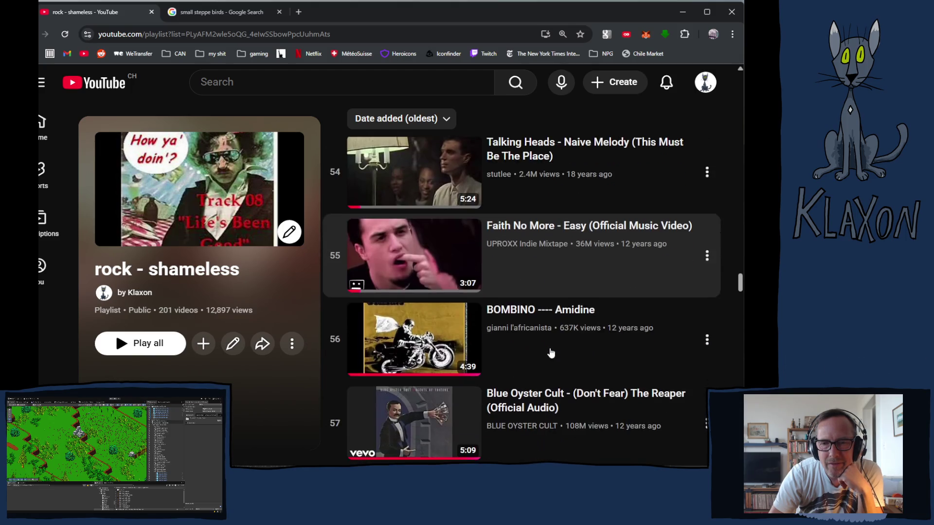
scroll(550, 352, "down", 4)
scroll(551, 352, "down", 3)
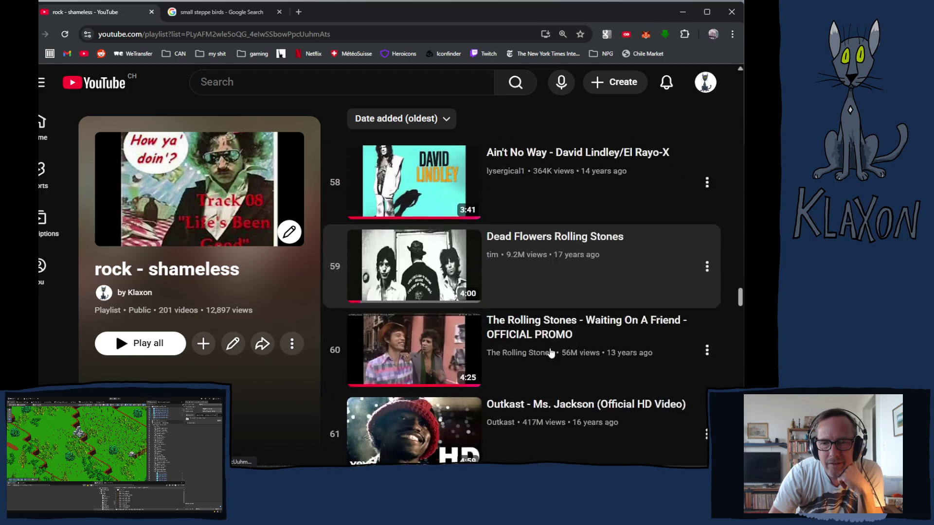
scroll(551, 352, "down", 3)
scroll(551, 352, "down", 5)
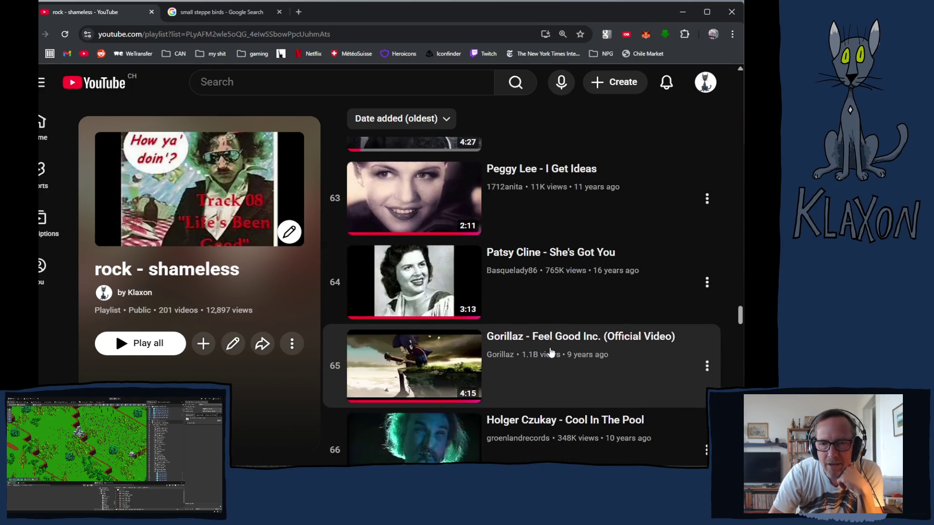
scroll(551, 352, "down", 2)
scroll(551, 352, "down", 3)
scroll(551, 352, "down", 3)
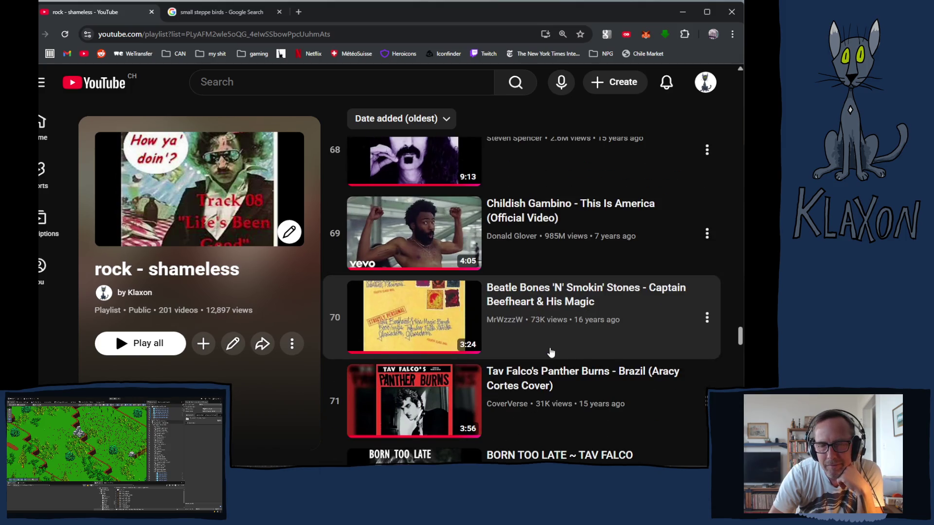
scroll(550, 354, "down", 3)
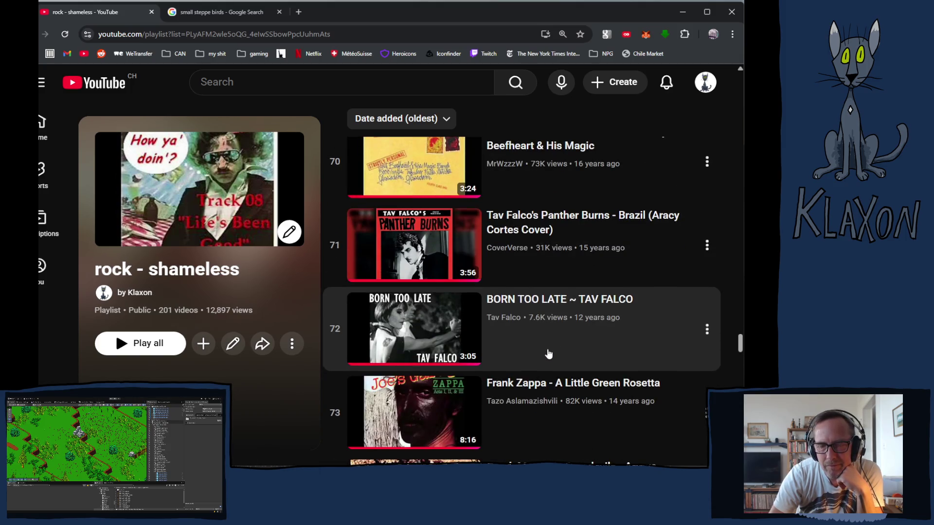
scroll(548, 354, "down", 7)
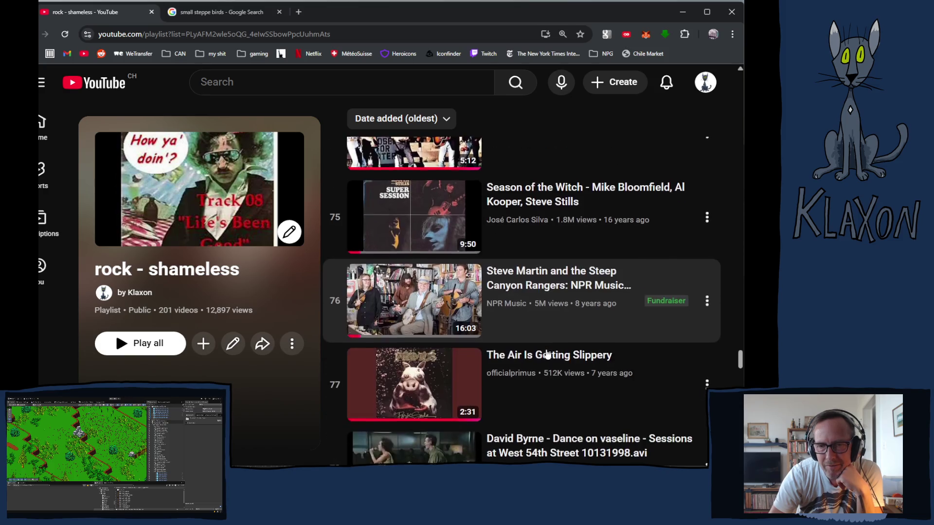
scroll(547, 355, "down", 2)
scroll(545, 355, "down", 3)
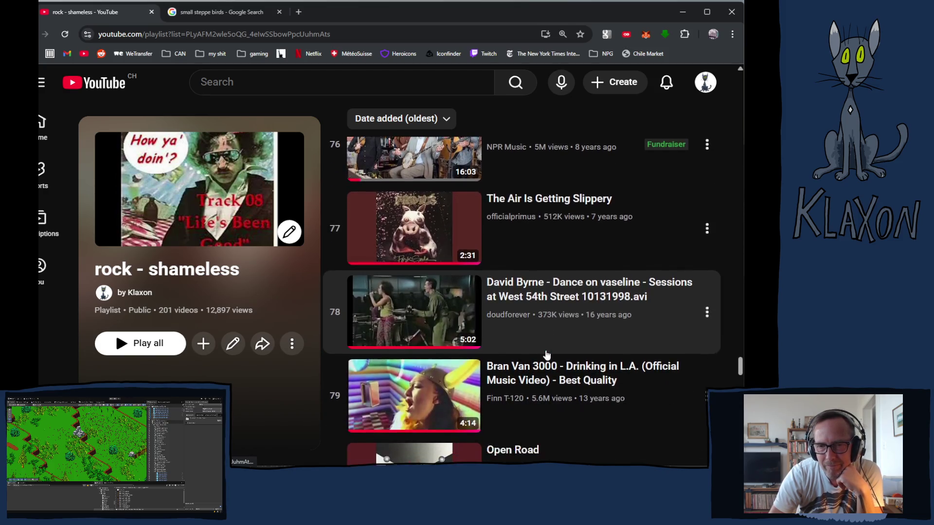
scroll(543, 355, "down", 3)
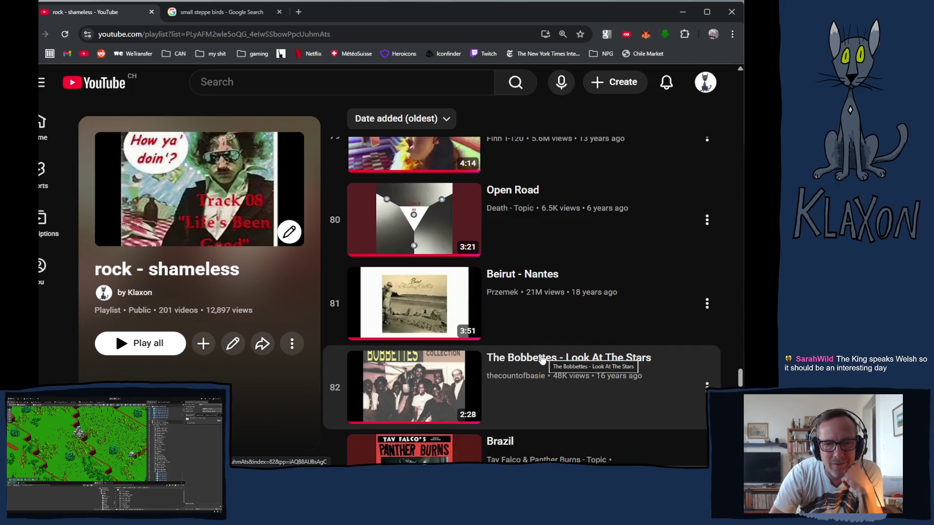
scroll(541, 359, "down", 7)
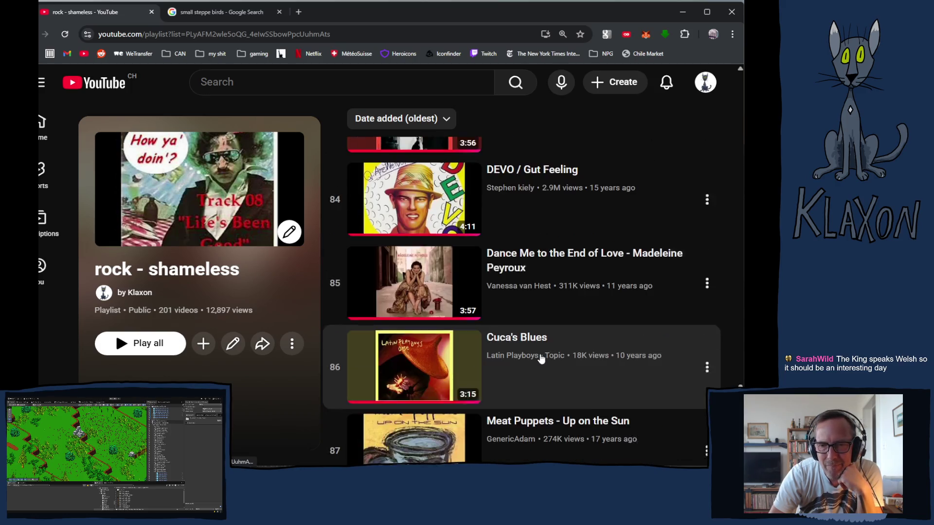
scroll(539, 356, "down", 1)
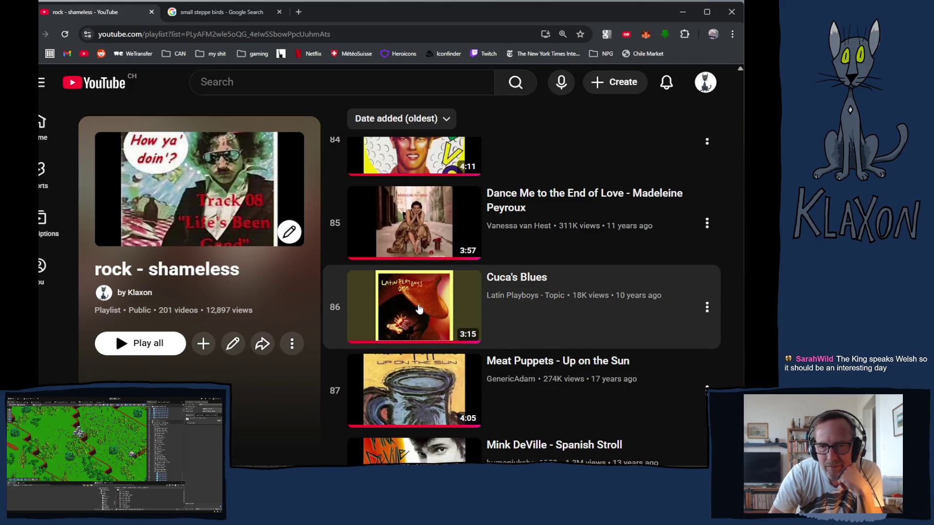
left_click(419, 309)
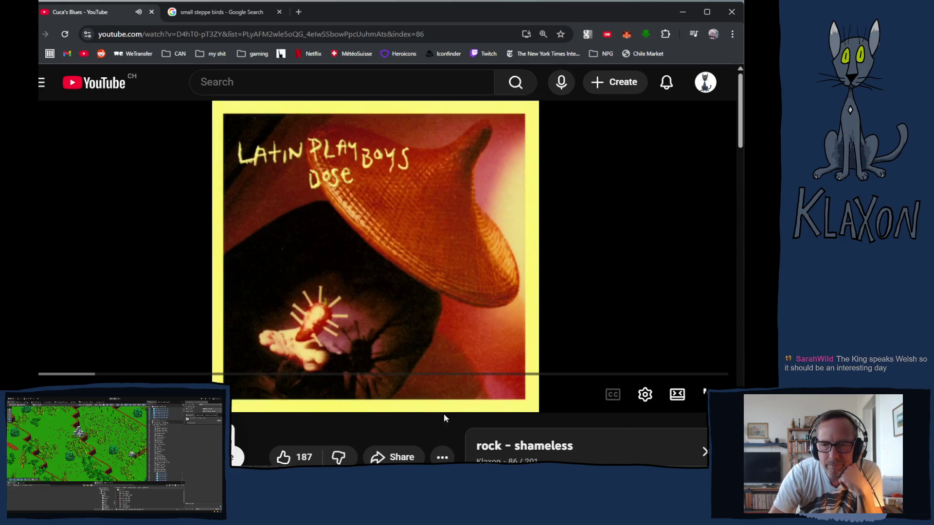
Step: Scroll the Cuca's Blues watch page slightly, then switch back to the SteppeBird drawing in Krita
scroll(444, 418, "down", 2)
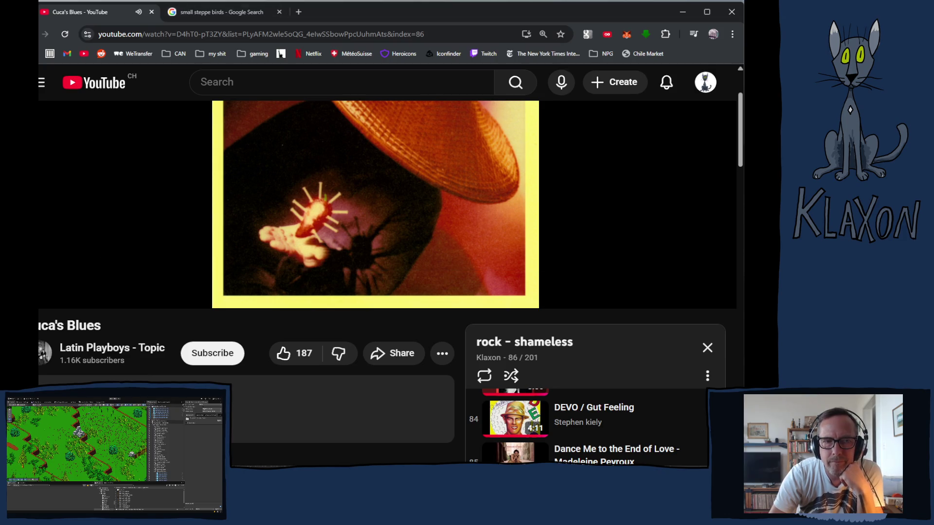
key("alt+Tab")
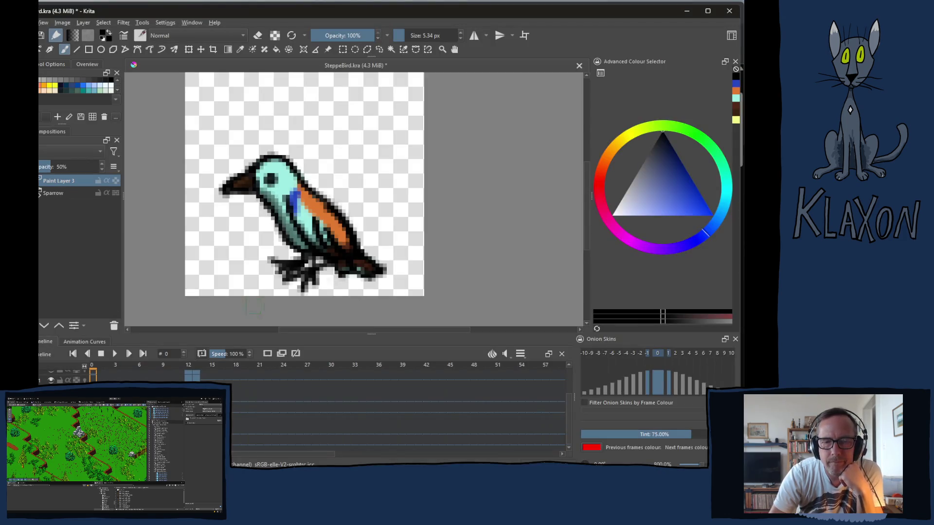
Step: Step forward and back through the SteppeBird animation poses, ending on frame 0
key("period")
key("period")
key("period")
key("period")
key("period")
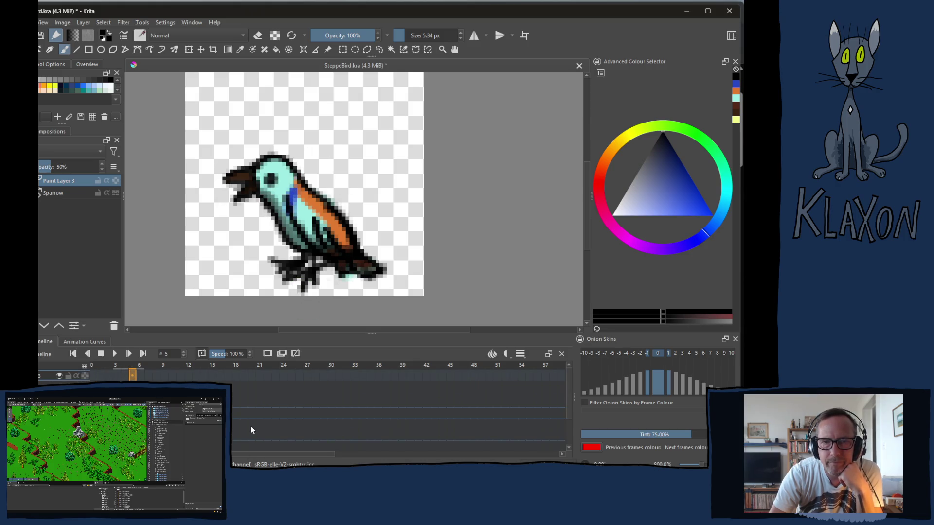
key("comma")
key("comma")
key("comma")
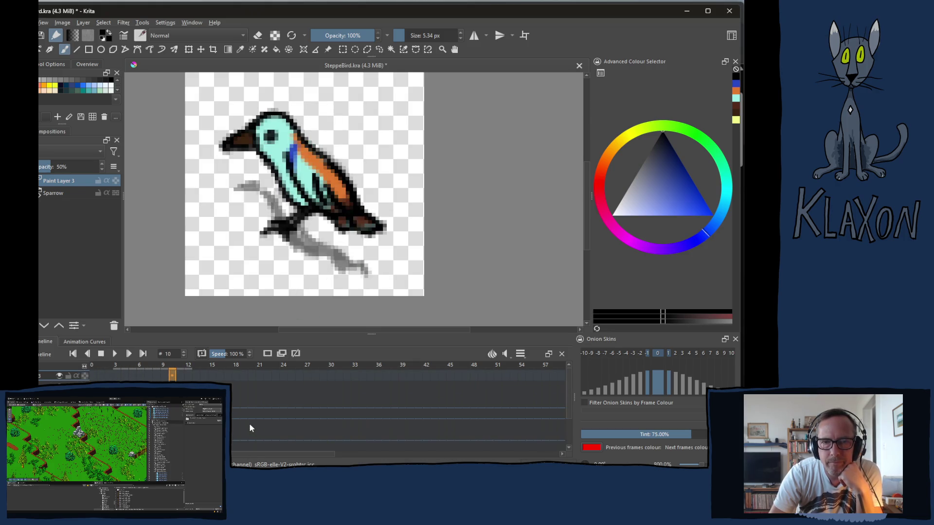
key("period")
key("period")
key("period")
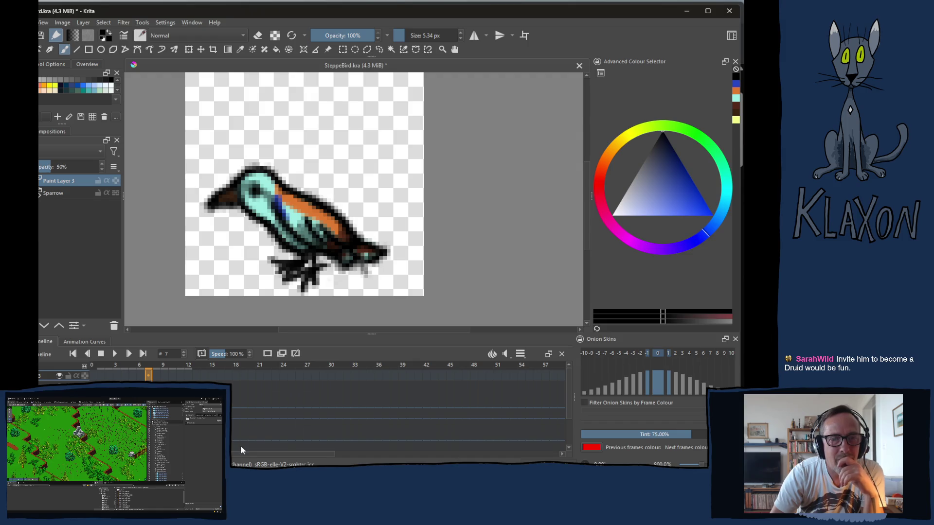
key("Left")
key("Left")
key("Left")
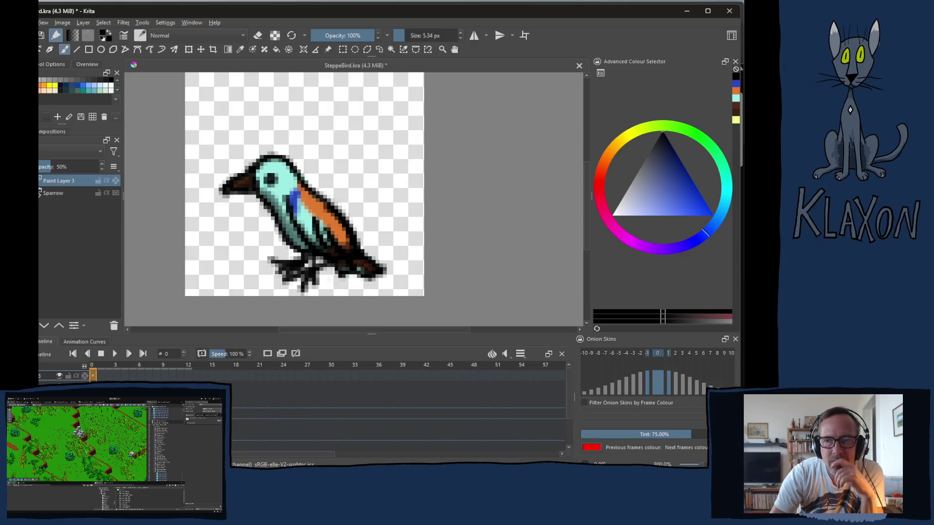
Step: Turn on onion skinning for Paint Layer 3
mouse_move(586, 186)
left_mouse_down()
mouse_move(583, 220)
mouse_move(577, 183)
left_mouse_up()
scroll(564, 372, "down", 2)
scroll(399, 409, "down", 1)
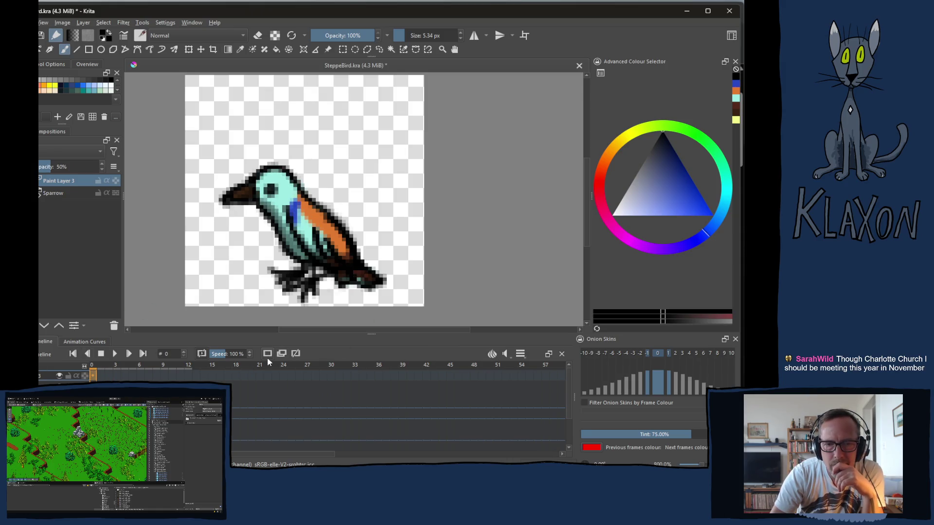
left_click(282, 353)
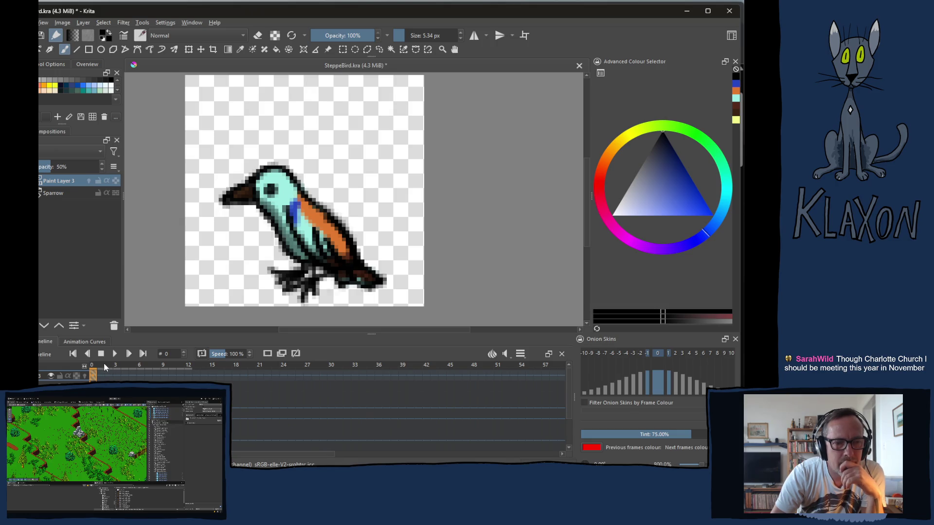
Step: Erase the grey streak left of the bird's head on frame 1, then advance to frame 3
left_click(102, 366)
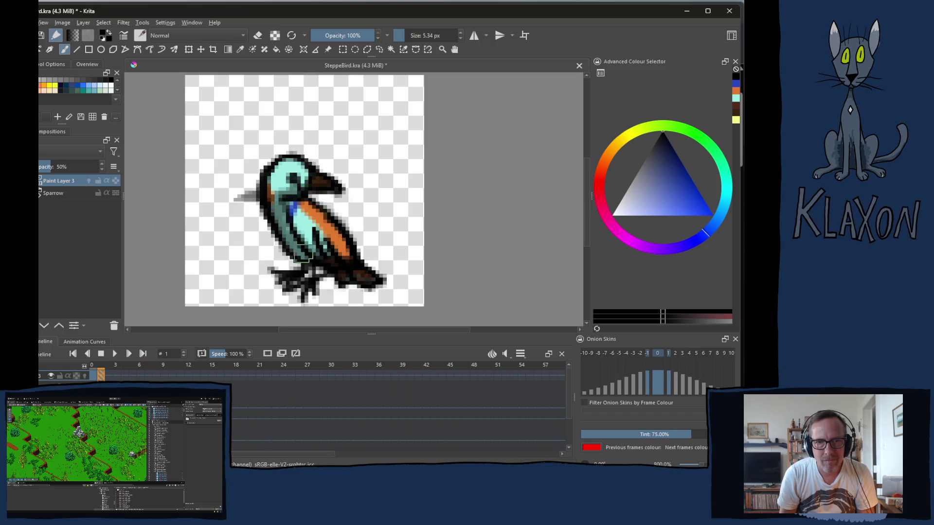
key("e")
mouse_move(229, 202)
left_mouse_down()
mouse_move(242, 206)
mouse_move(252, 193)
left_mouse_up()
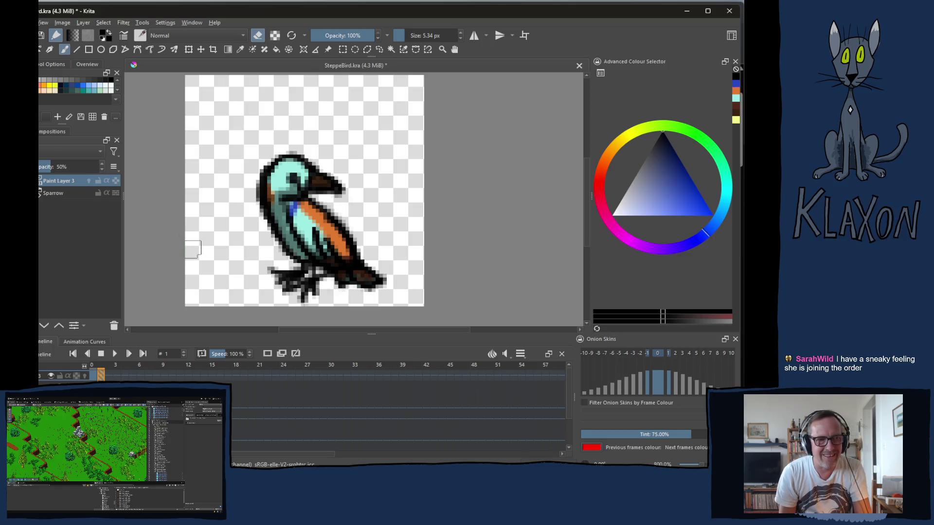
key("period")
key("period")
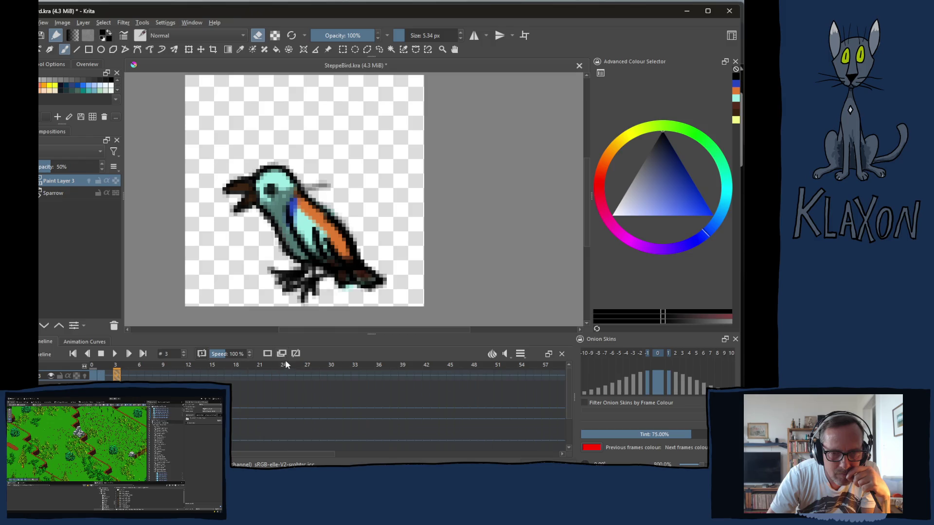
Step: Preview neighbouring poses, then draw and undo a stray grey stroke on frame 7
mouse_move(149, 378)
left_mouse_down()
mouse_move(103, 379)
mouse_move(119, 378)
left_mouse_up()
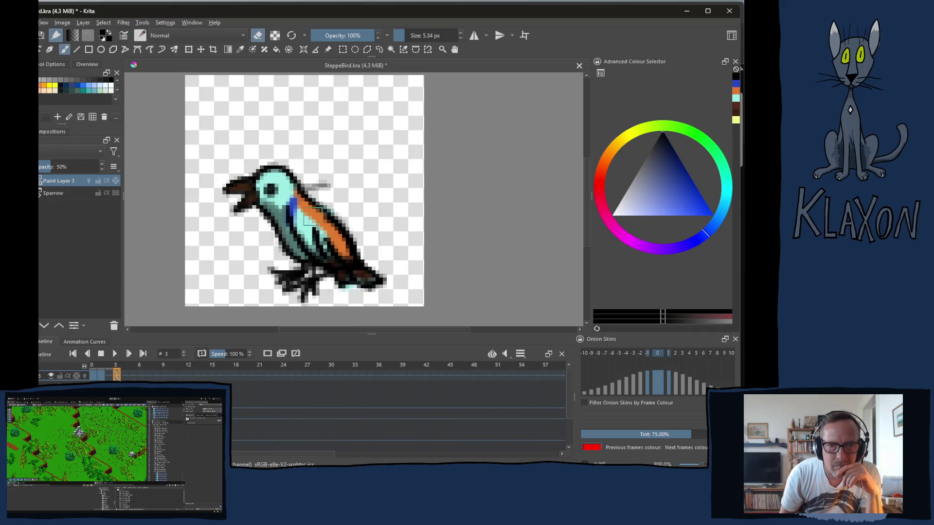
right_click(248, 196)
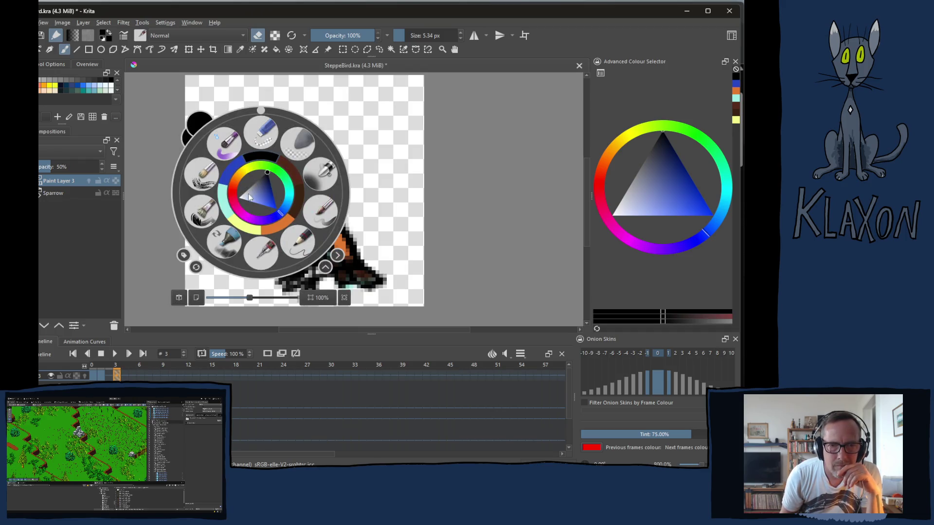
right_click(248, 197)
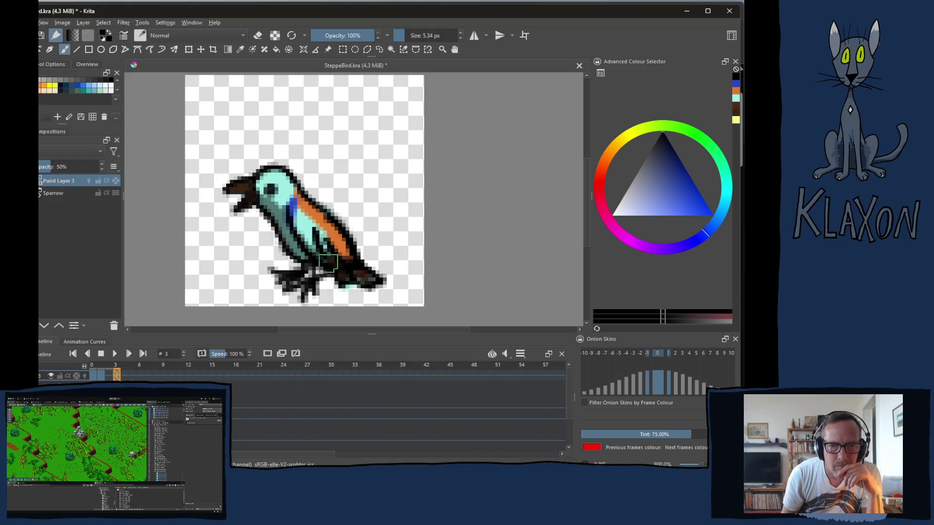
key("period")
key("period")
key("period")
key("period")
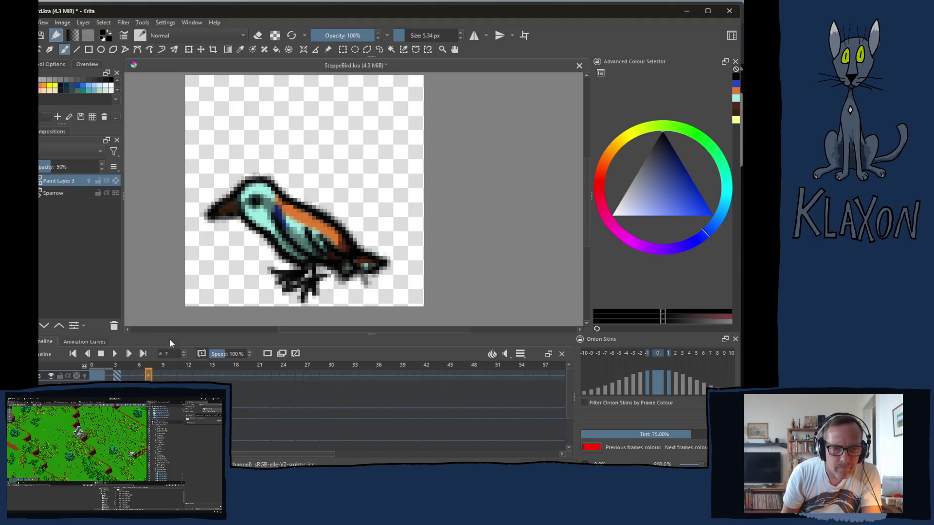
left_click_drag(315, 148, 318, 161)
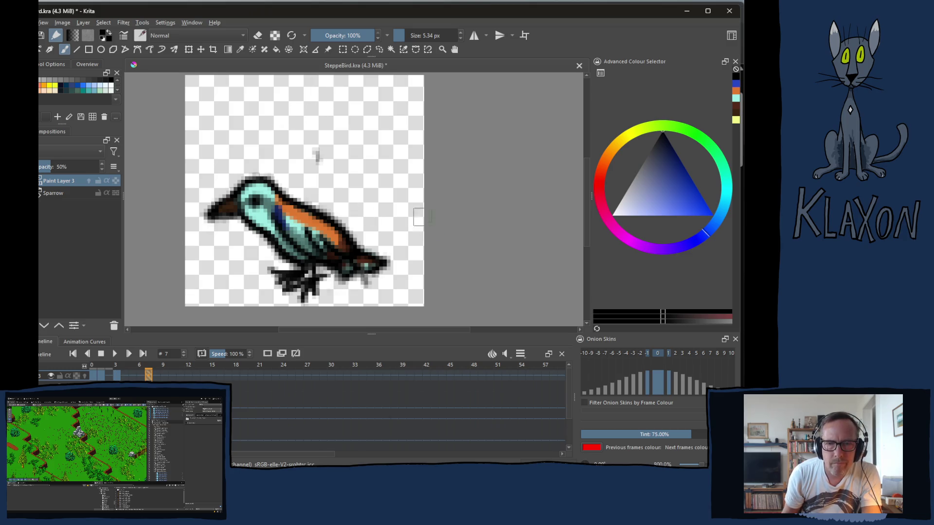
key("ctrl+z")
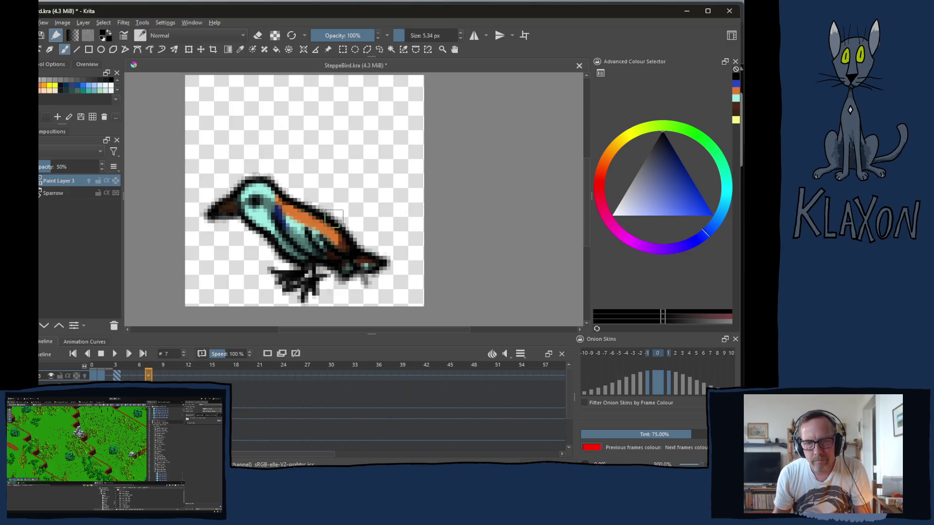
left_click(166, 375)
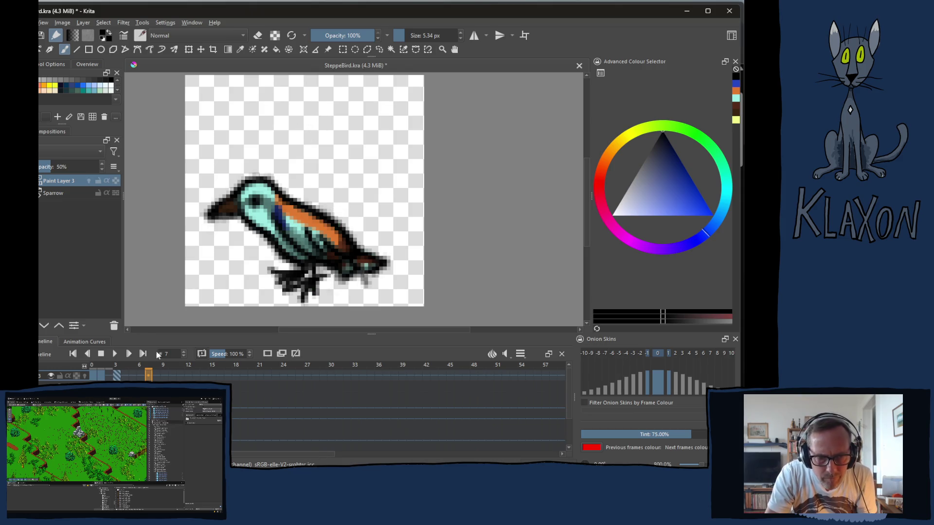
left_click(148, 375)
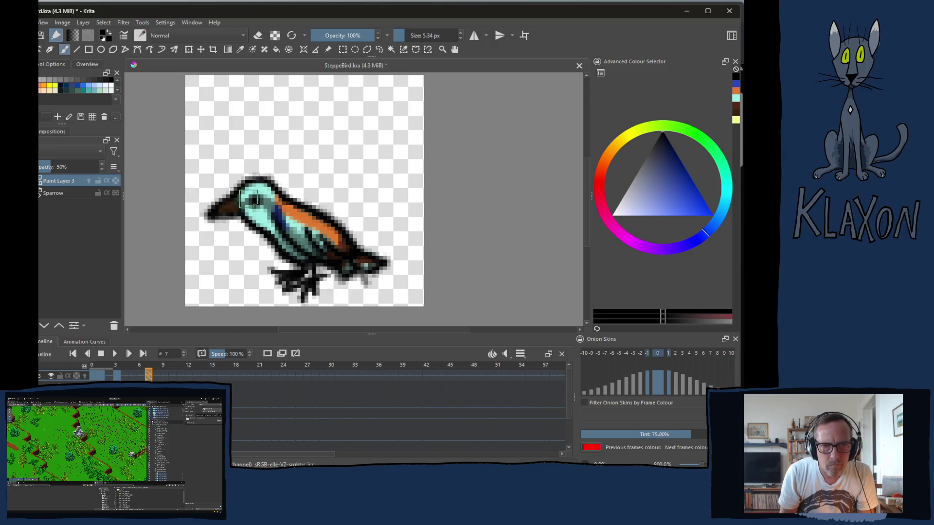
Step: Erase part of the bird's outline from head to belly on frame 7, then go to frame 8
key("e")
mouse_move(228, 180)
left_mouse_down()
mouse_move(306, 223)
mouse_move(314, 239)
mouse_move(289, 244)
mouse_move(295, 265)
mouse_move(374, 268)
left_mouse_up()
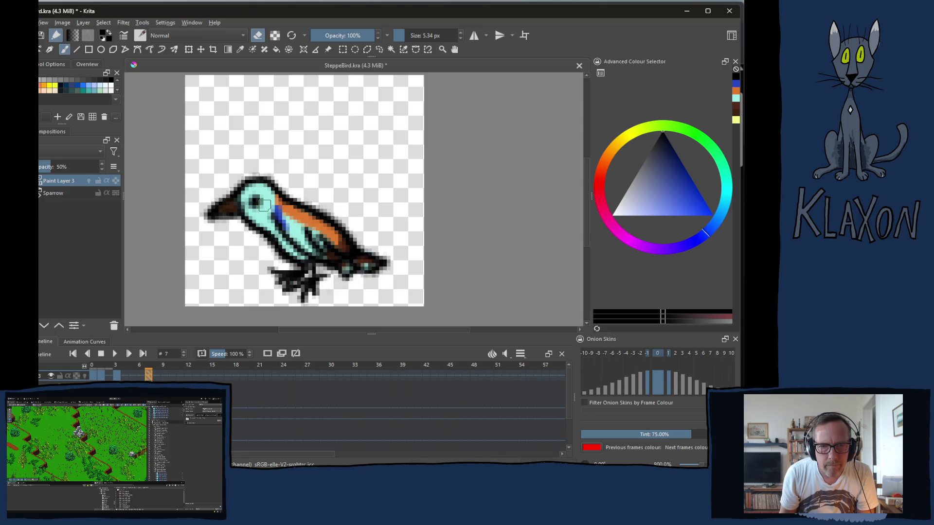
right_click(265, 214)
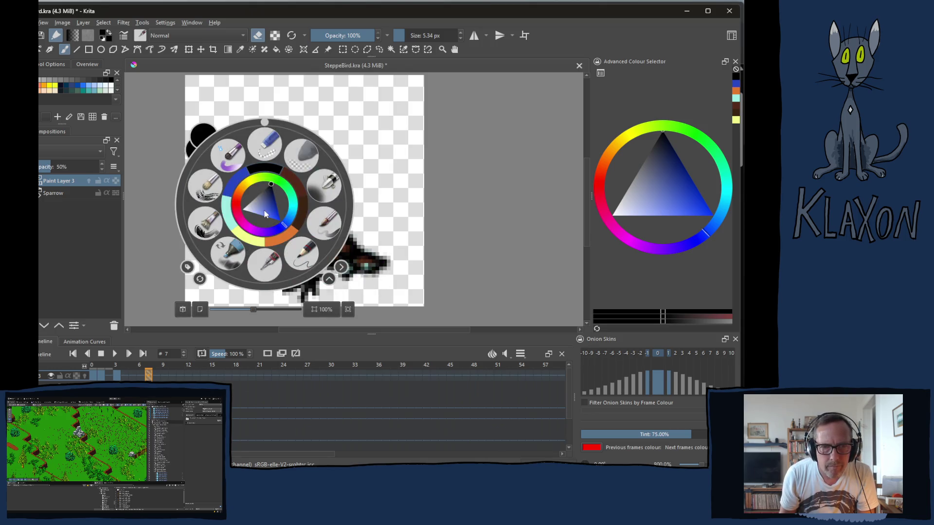
left_click(265, 169)
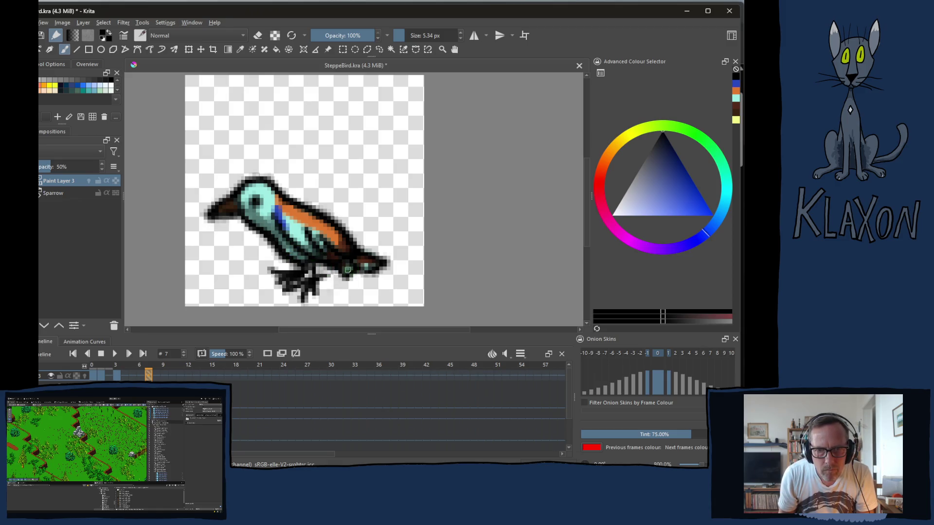
key("period")
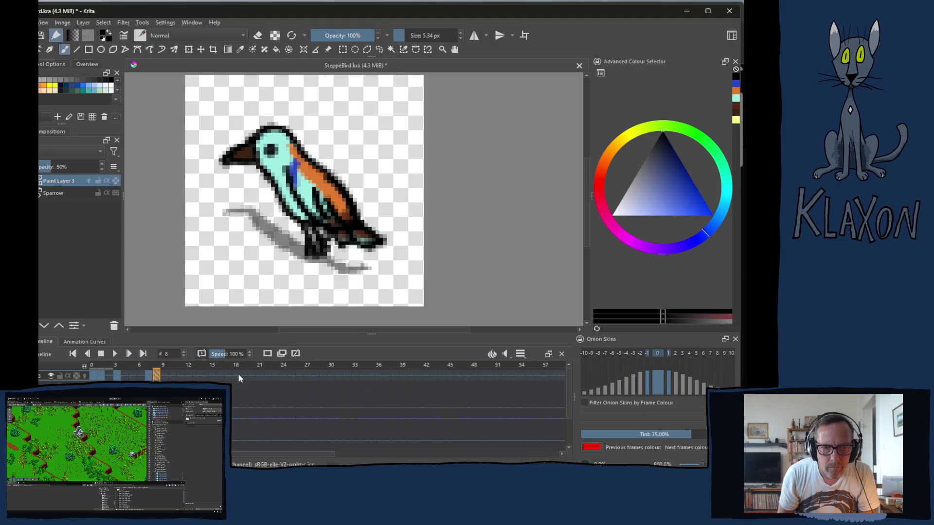
Step: On frame 8, erase the grey shadow beside the legs and paint darker teal belly shading
key("e")
mouse_move(243, 222)
left_mouse_down()
mouse_move(222, 212)
mouse_move(220, 221)
mouse_move(286, 214)
mouse_move(291, 267)
mouse_move(366, 249)
mouse_move(358, 271)
left_mouse_up()
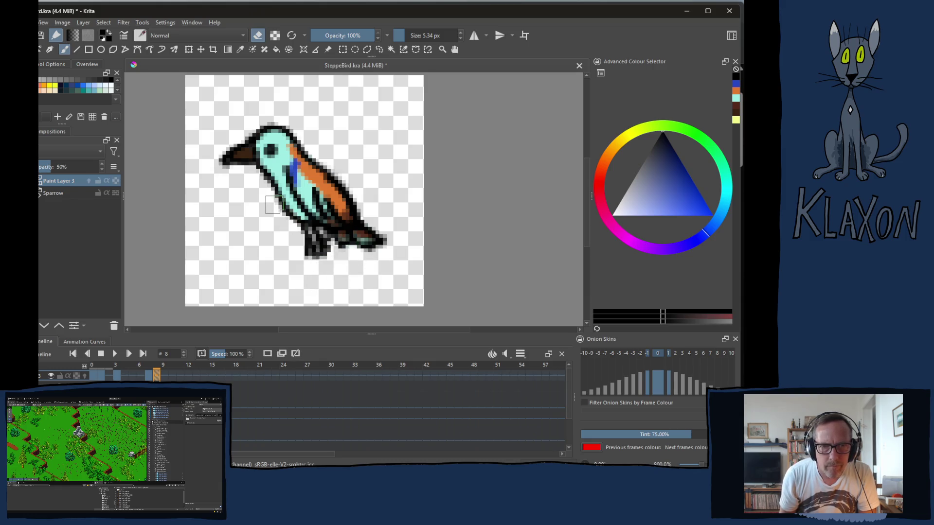
key("e")
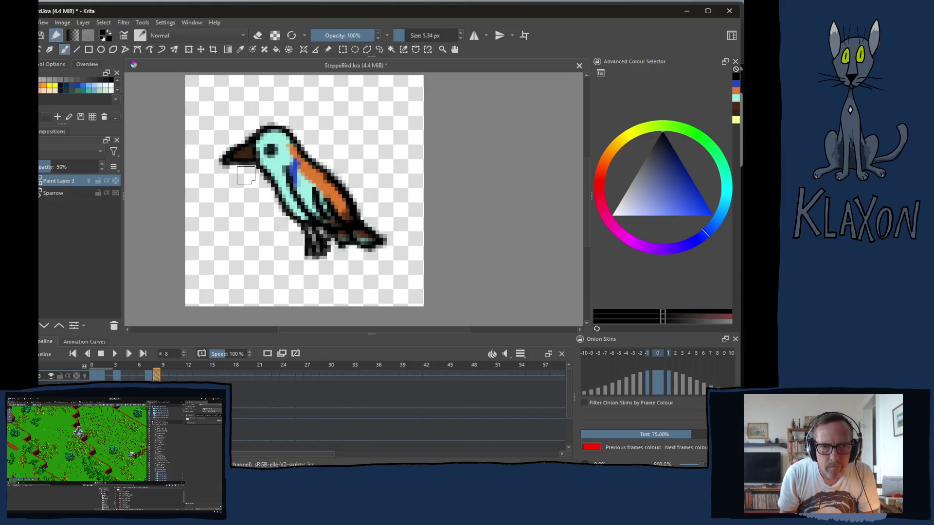
mouse_move(269, 168)
left_mouse_down()
mouse_move(324, 232)
mouse_move(383, 247)
left_mouse_up()
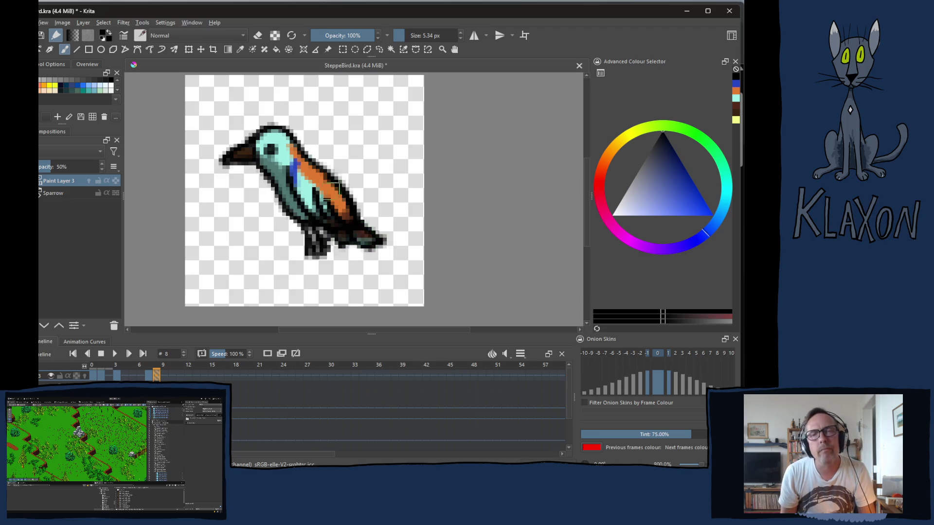
Step: On frame 9, erase the grey shadow left of the belly and paint darker stripes toward the tail
key("Right")
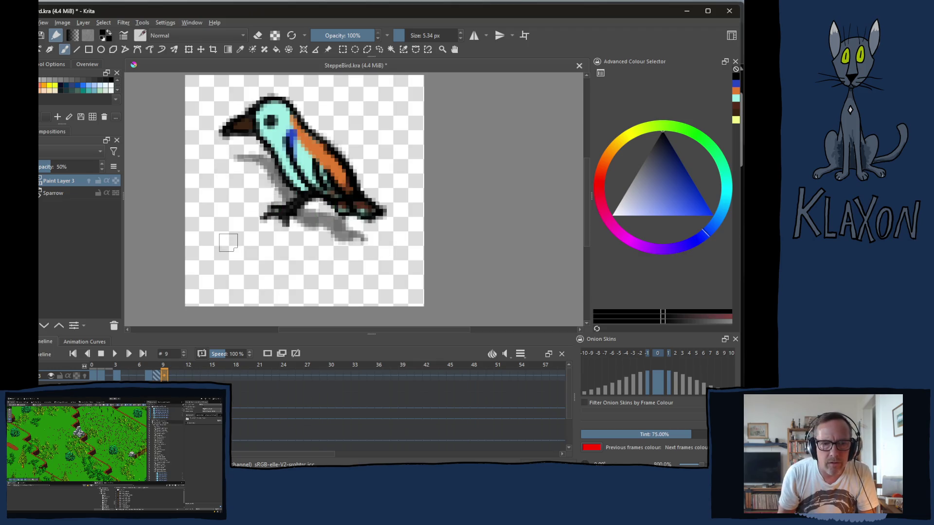
key("e")
mouse_move(258, 165)
left_mouse_down()
mouse_move(248, 151)
mouse_move(255, 190)
mouse_move(304, 177)
mouse_move(323, 199)
mouse_move(314, 245)
mouse_move(342, 233)
mouse_move(361, 250)
left_mouse_up()
key("e")
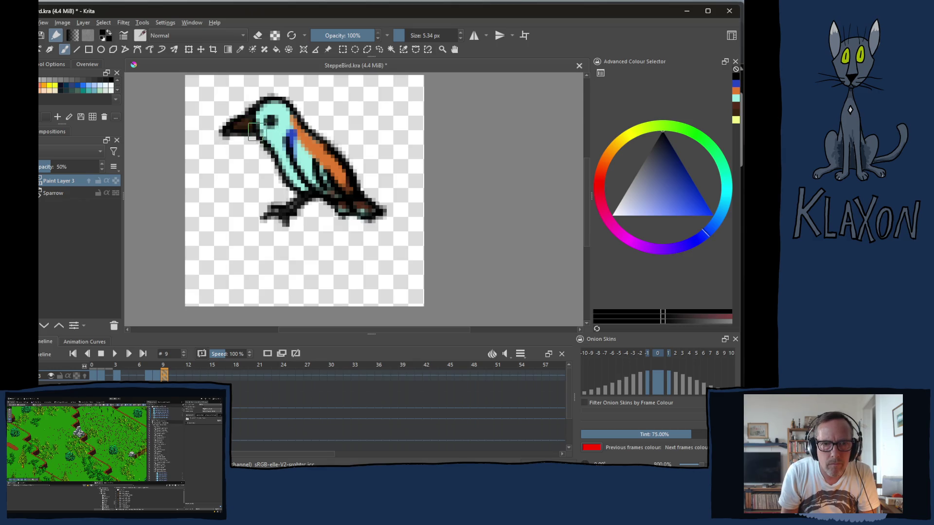
mouse_move(308, 181)
left_mouse_down()
mouse_move(321, 190)
mouse_move(306, 189)
mouse_move(326, 189)
mouse_move(342, 205)
left_mouse_up()
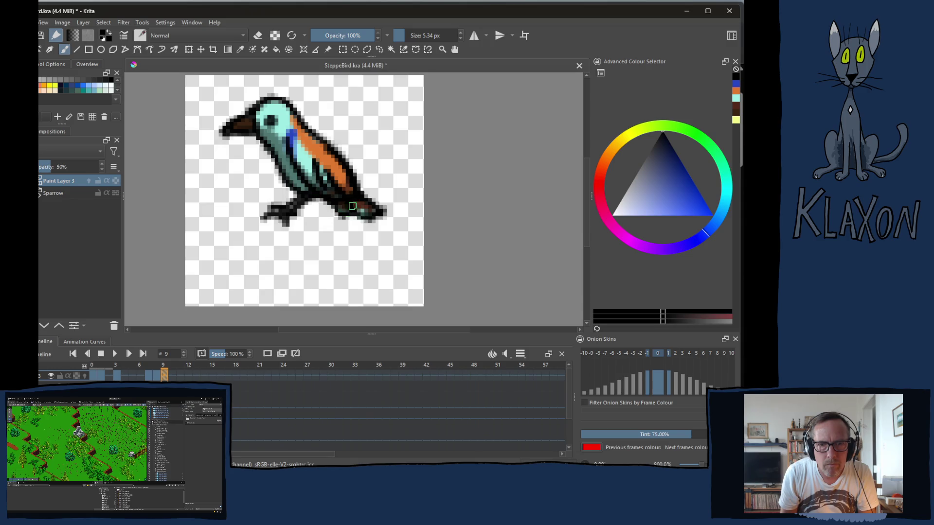
Step: On frame 10, erase stray dark pixels and paint darker teal over breast and belly, then go to frame 12
key("period")
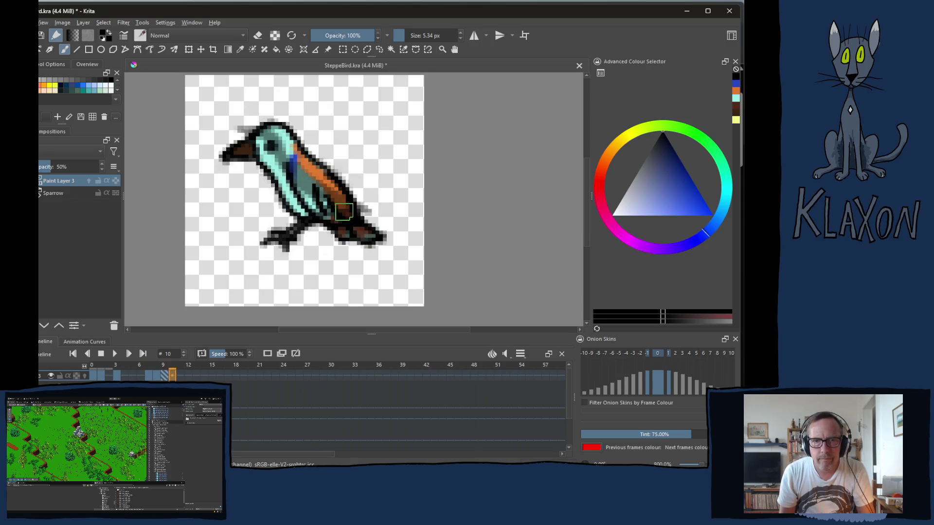
key("e")
mouse_move(232, 147)
left_mouse_down()
mouse_move(272, 139)
mouse_move(295, 168)
mouse_move(299, 205)
mouse_move(275, 199)
mouse_move(346, 187)
mouse_move(360, 243)
mouse_move(345, 205)
left_mouse_up()
right_click(314, 204)
right_click(313, 205)
key("e")
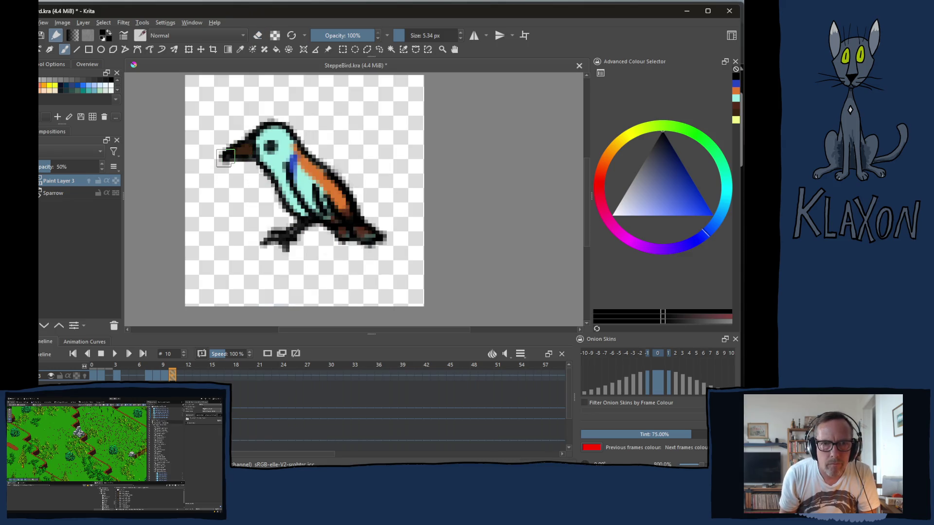
mouse_move(287, 171)
left_mouse_down()
mouse_move(307, 209)
mouse_move(292, 199)
mouse_move(339, 231)
mouse_move(358, 232)
left_mouse_up()
key("Right")
key("Right")
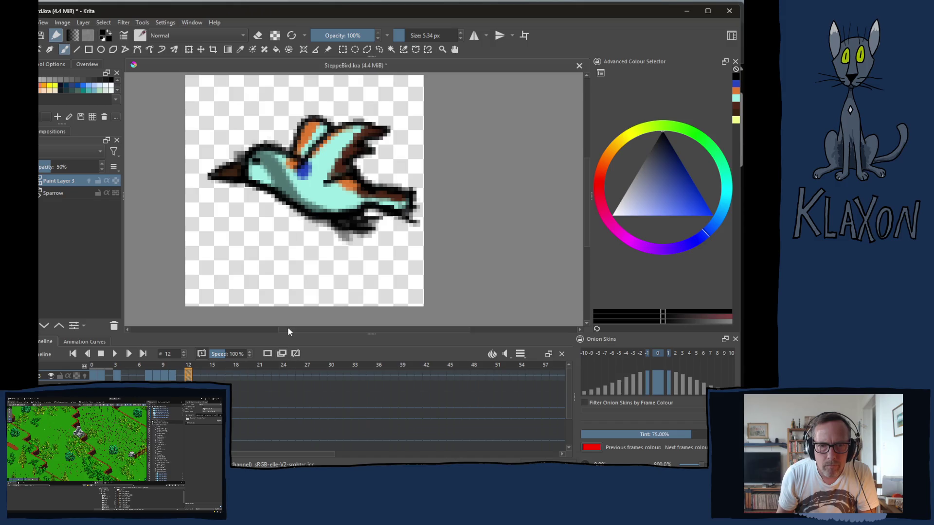
Step: On frame 12, erase belly smudges and repaint shading, darkening the breast around the blue patch
key("e")
mouse_move(275, 144)
left_mouse_down()
mouse_move(278, 211)
mouse_move(316, 223)
mouse_move(377, 199)
mouse_move(370, 240)
left_mouse_up()
key("e")
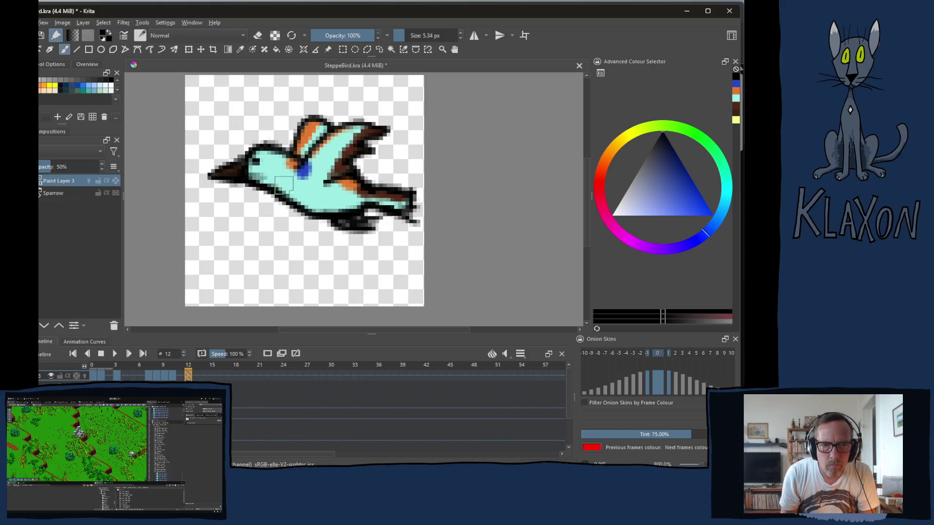
mouse_move(253, 178)
left_mouse_down()
mouse_move(340, 214)
mouse_move(307, 200)
mouse_move(413, 211)
left_mouse_up()
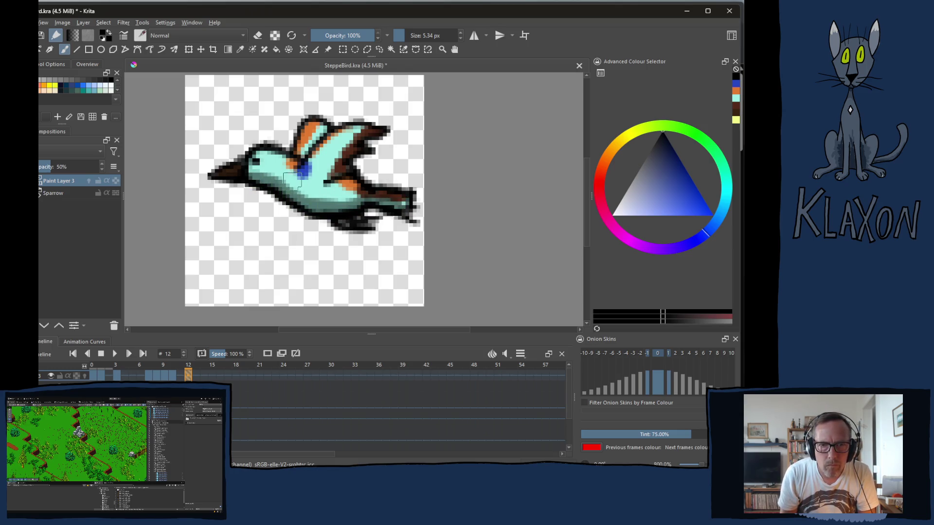
mouse_move(293, 180)
left_mouse_down()
mouse_move(325, 156)
mouse_move(308, 178)
mouse_move(316, 195)
mouse_move(341, 200)
mouse_move(306, 185)
mouse_move(310, 172)
mouse_move(359, 141)
mouse_move(333, 147)
mouse_move(367, 137)
mouse_move(320, 187)
left_mouse_up()
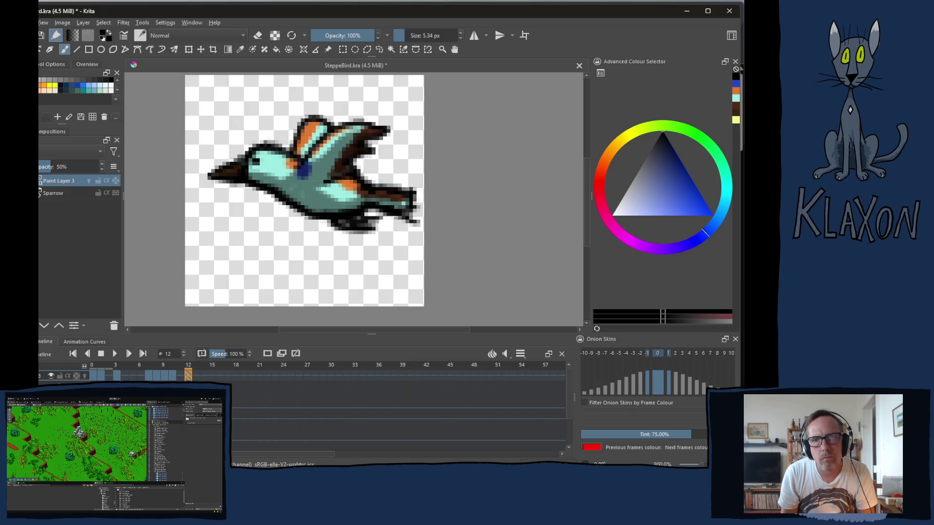
Step: Make frame 13 its own keyframe, erase its leftover grey wing and paint a dark neck line
key("e")
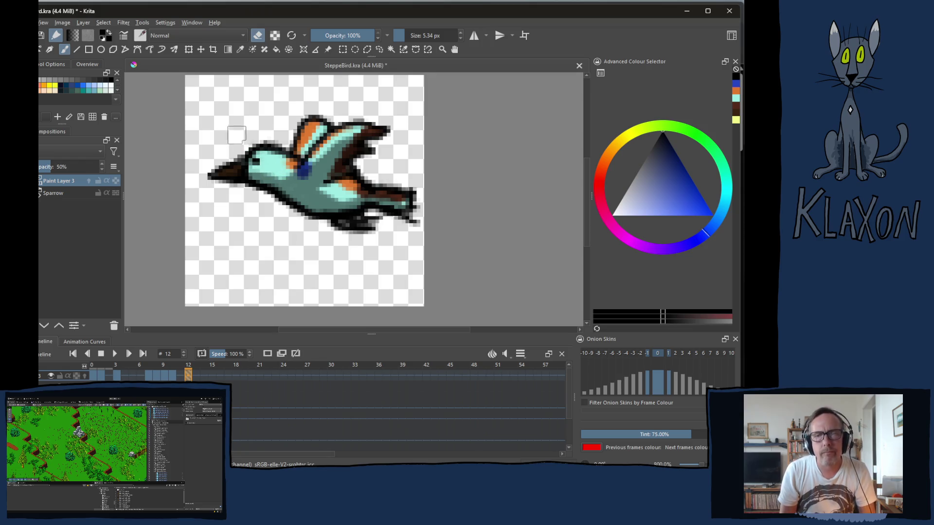
key("Right")
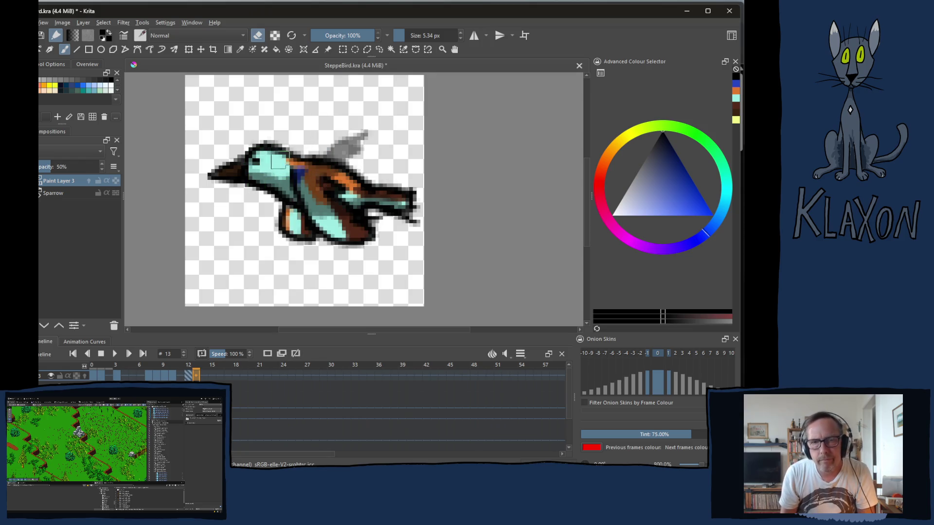
left_click(282, 355)
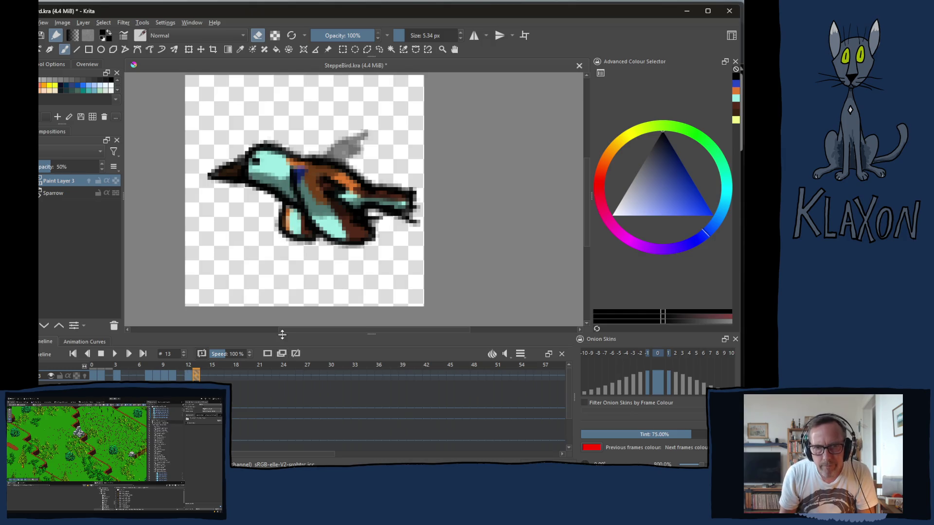
mouse_move(297, 171)
left_mouse_down()
mouse_move(340, 141)
mouse_move(321, 214)
mouse_move(356, 226)
left_mouse_up()
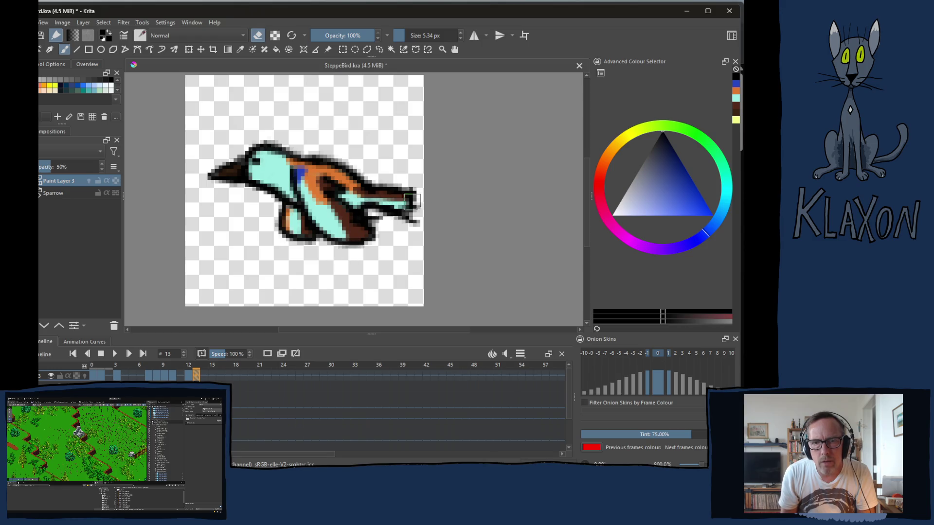
key("e")
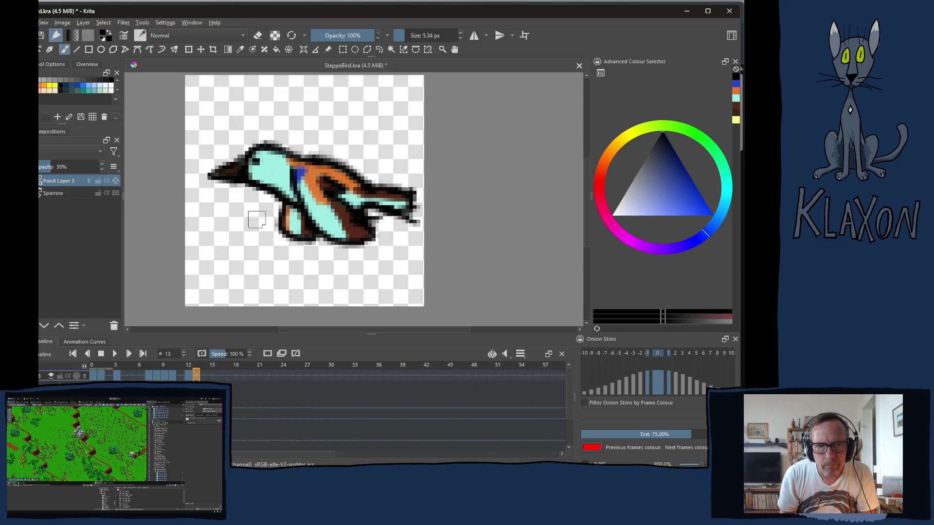
mouse_move(266, 180)
left_mouse_down()
mouse_move(311, 228)
mouse_move(304, 227)
mouse_move(368, 202)
mouse_move(411, 209)
left_mouse_up()
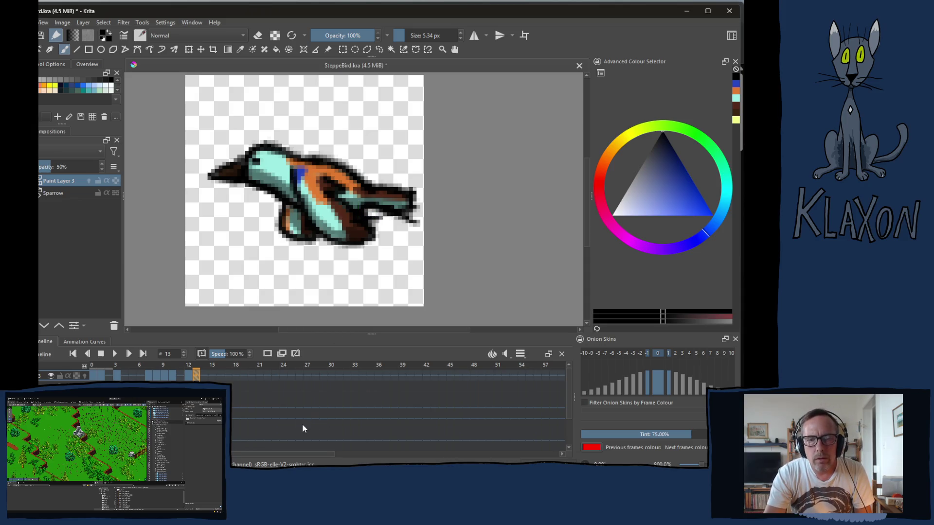
Step: Step back through the frames to frame 0 and save SteppeBird.kra
key("Left")
key("Right")
key("Left")
key("Right")
key("Right")
key("Left")
key("Left")
key("Left")
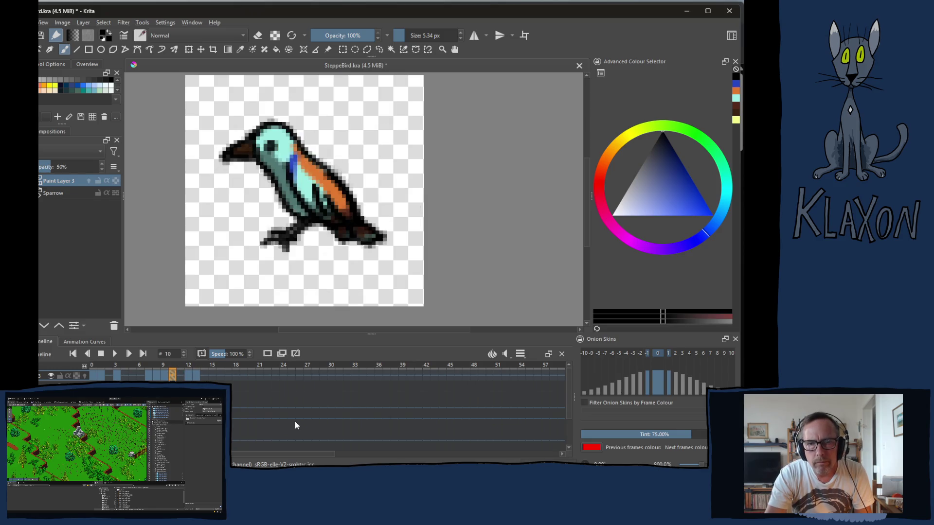
key("Left")
key("Left")
key("Left")
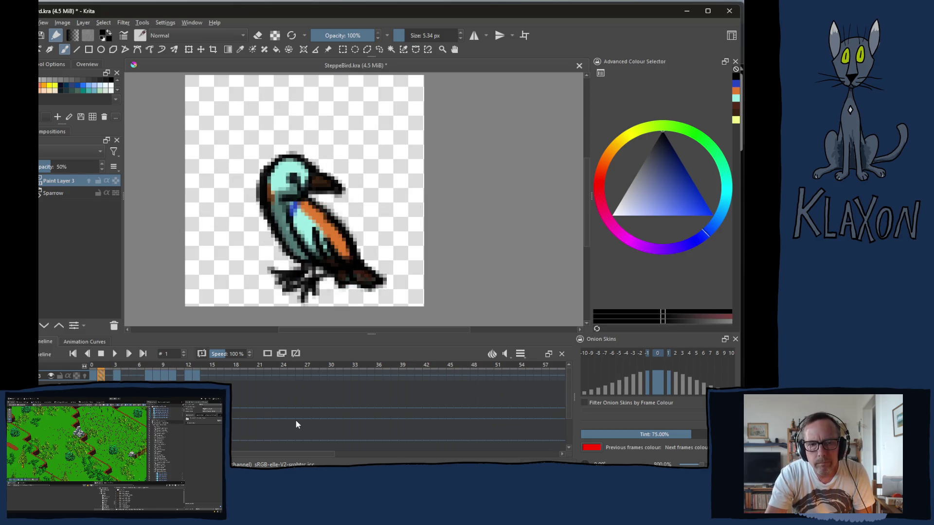
key("ctrl+s")
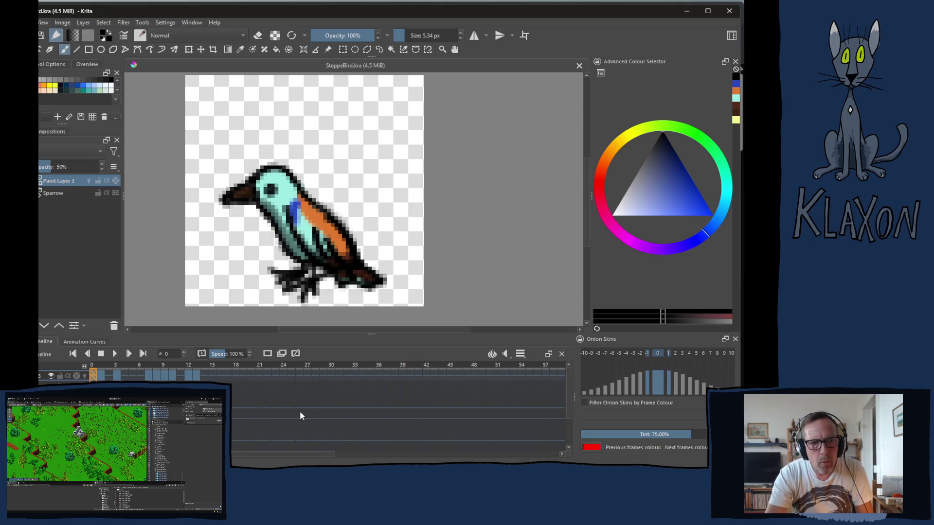
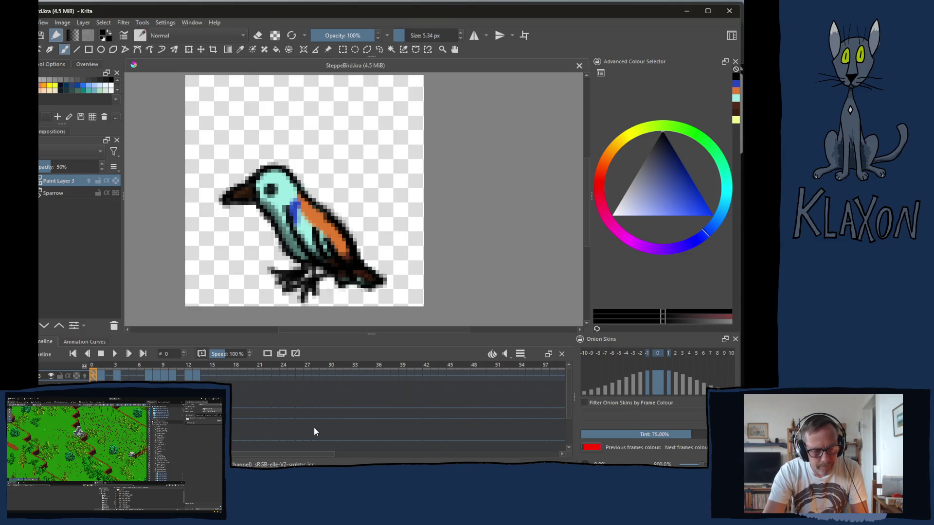
Step: Export frame 0 as PNG named SteppeBird_Idle00.png, then step to the next frame
key("ctrl+shift+s")
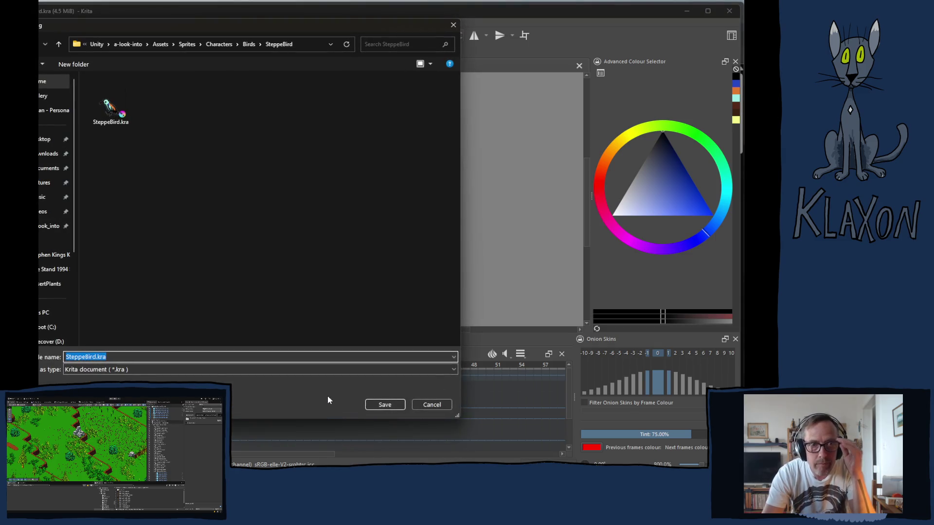
left_click(159, 370)
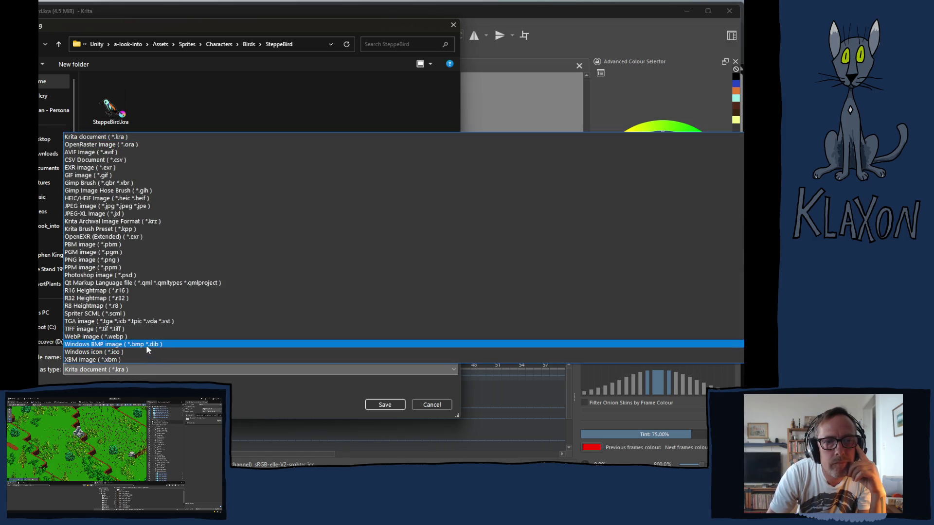
left_click(111, 260)
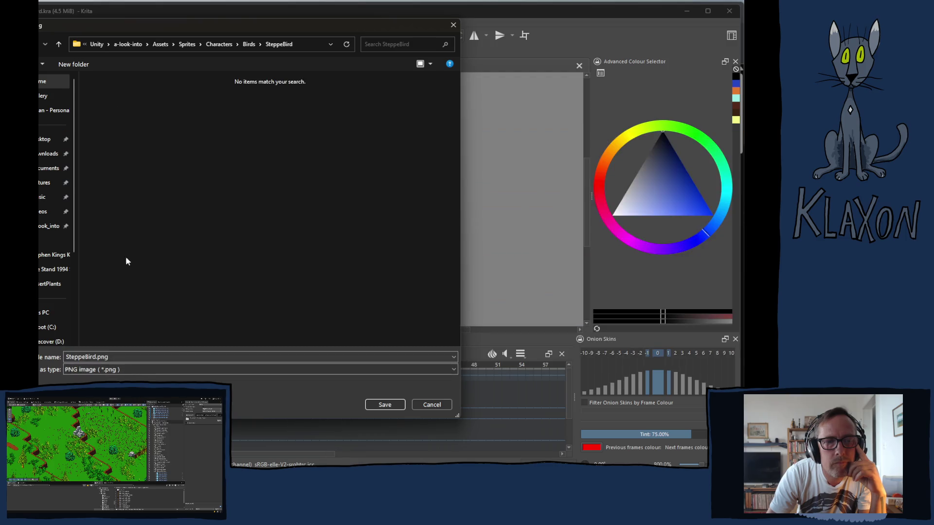
left_click(97, 357)
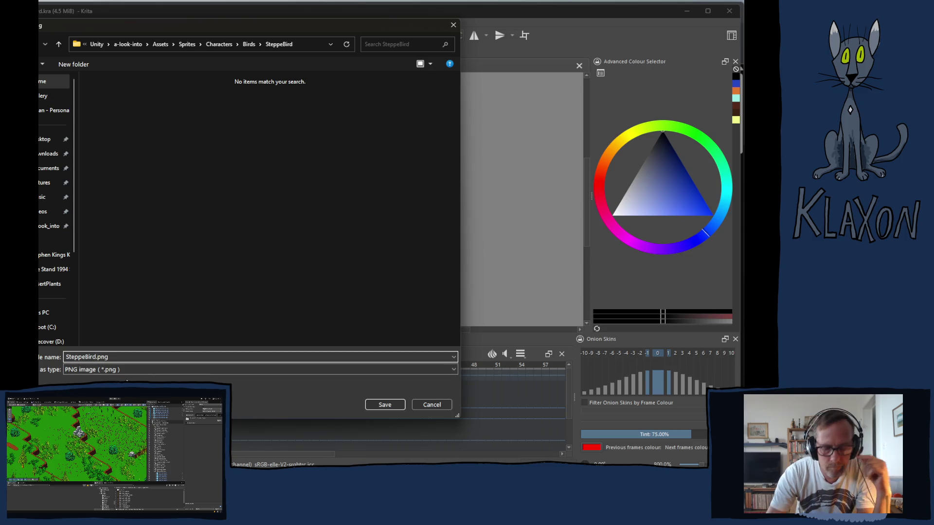
type("_idle")
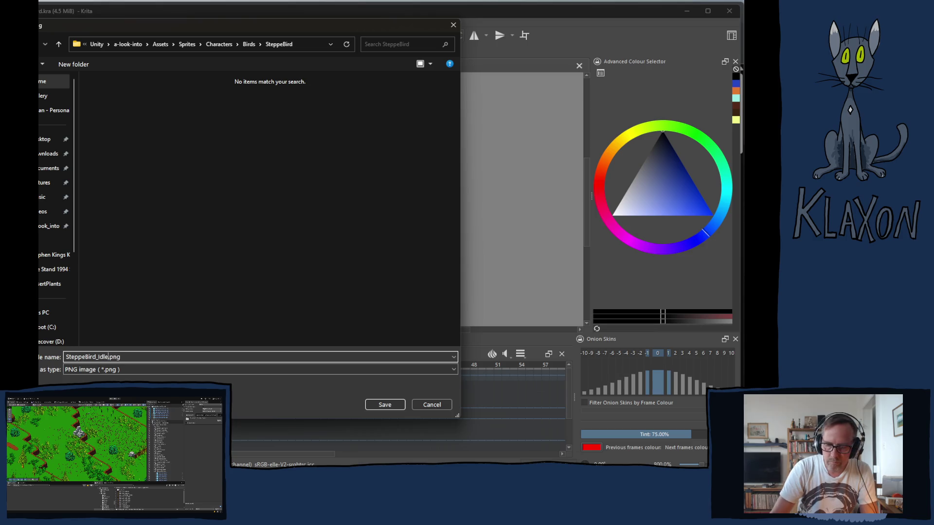
type("00")
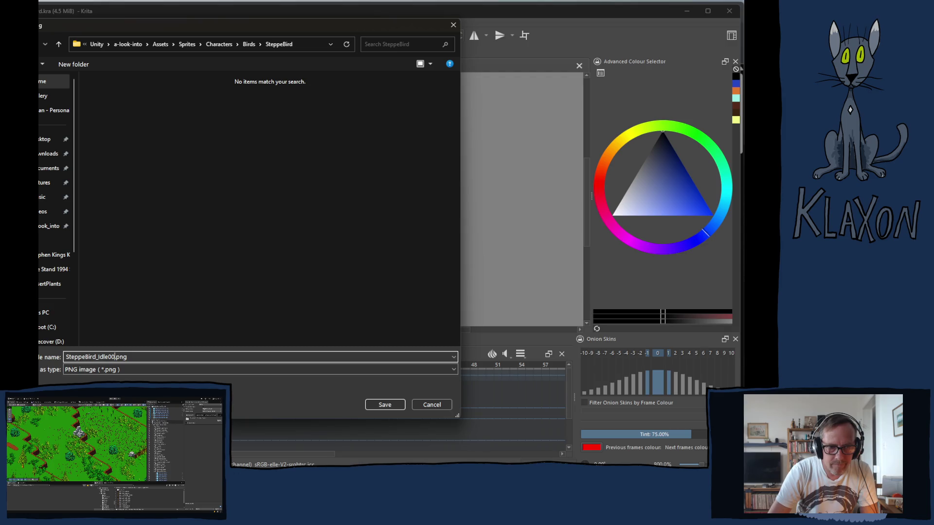
key("Return")
key("Return")
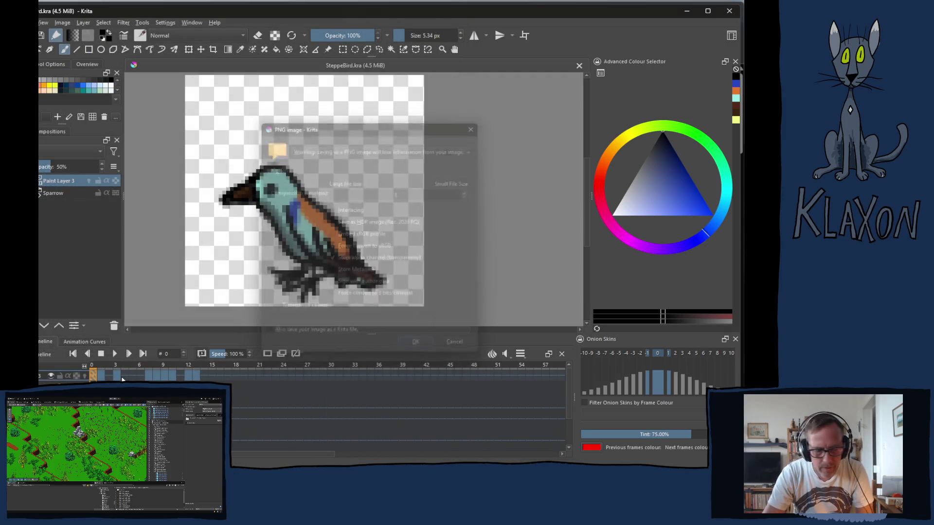
key("period")
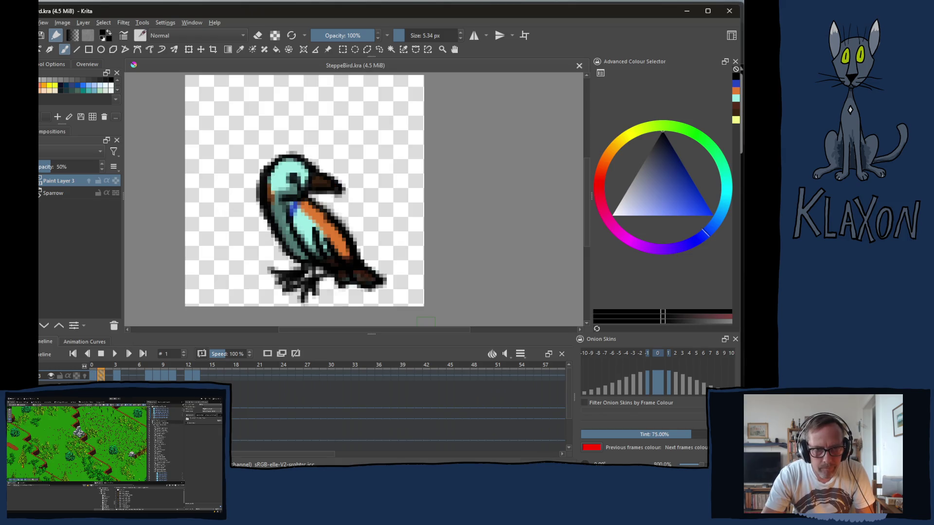
Step: Export frame 1 as SteppeBird_Idle01.png, accepting the PNG options
key("ctrl+shift+e")
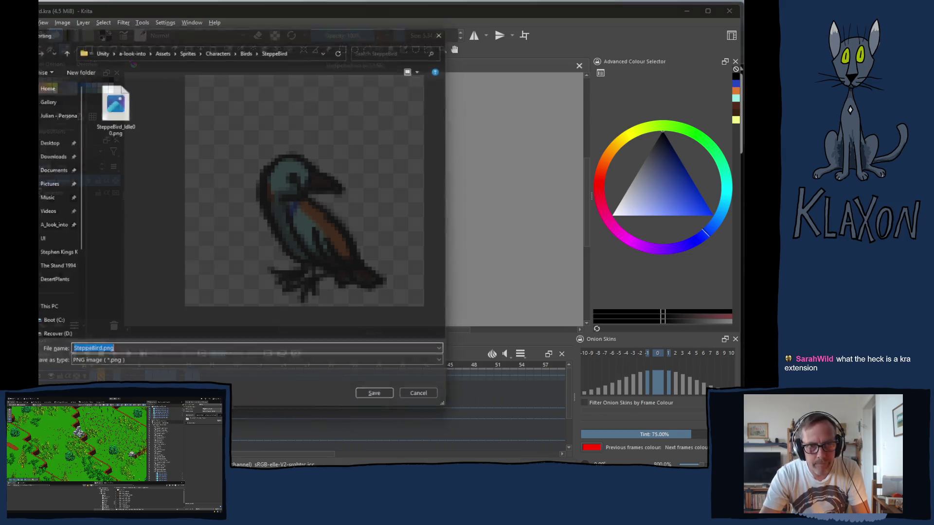
left_click(112, 123)
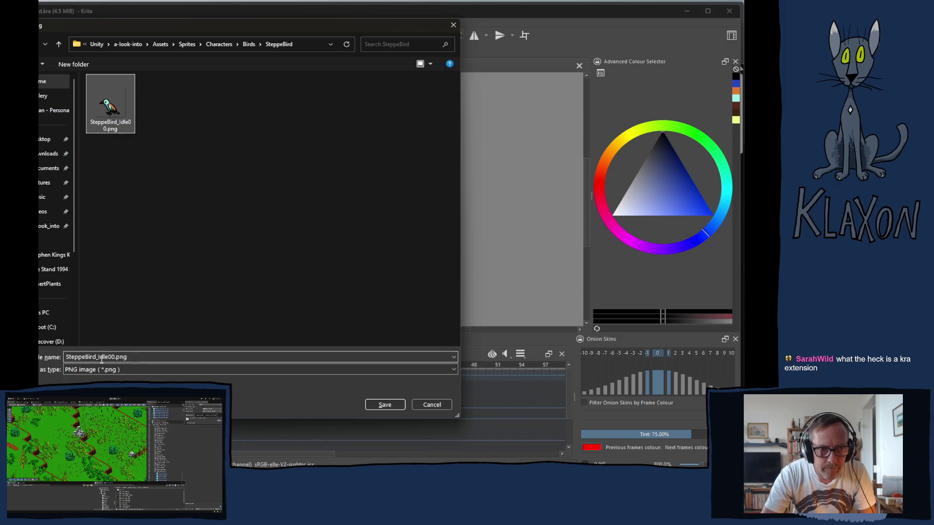
key("alt+n")
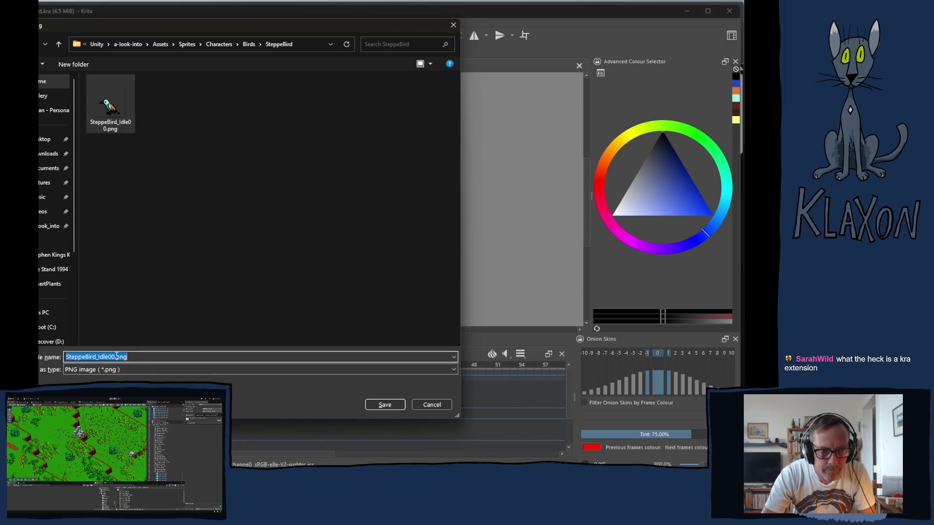
left_click(116, 357)
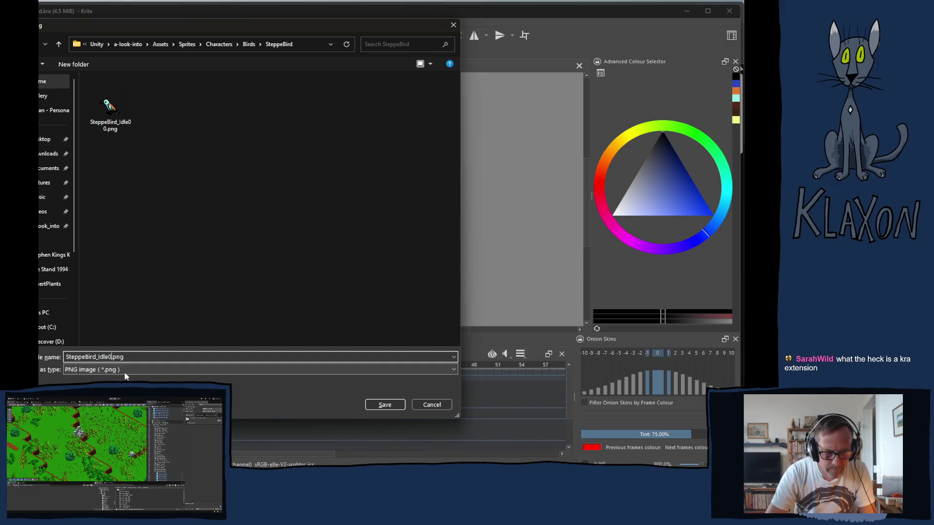
key("Return")
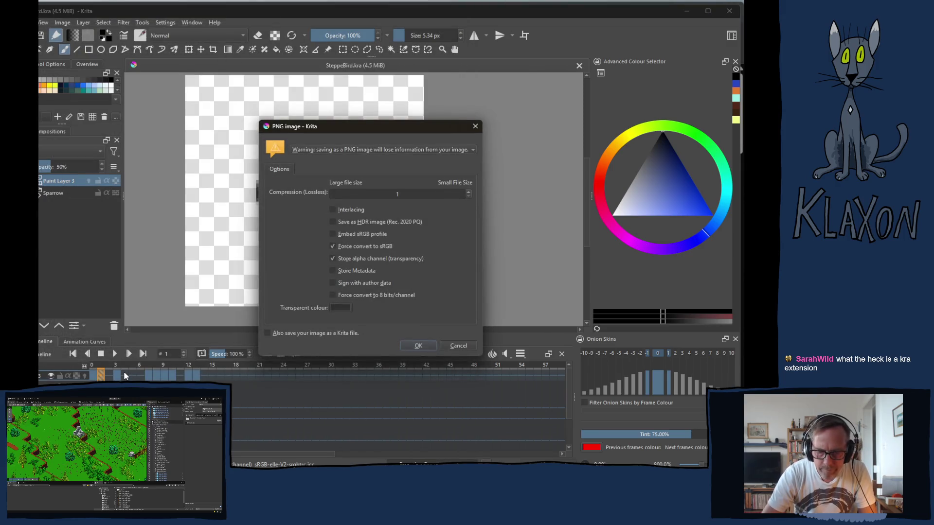
key("Return")
Step: Export frame 3 as SteppeBird_IdleChirp00.png, then jump to frame 7 and play the animation
left_click(115, 366)
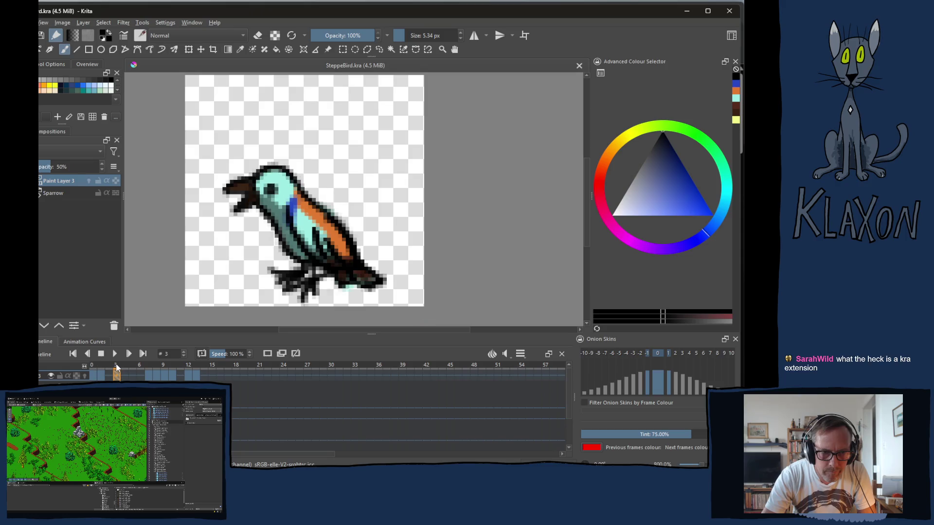
key("ctrl+shift+e")
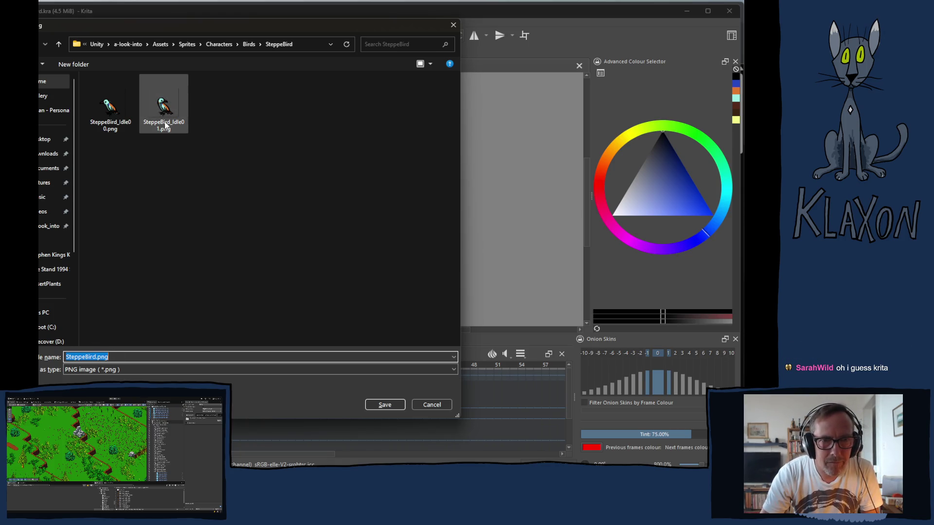
left_click(105, 120)
left_click(115, 357)
double_click(115, 356)
left_click(108, 357)
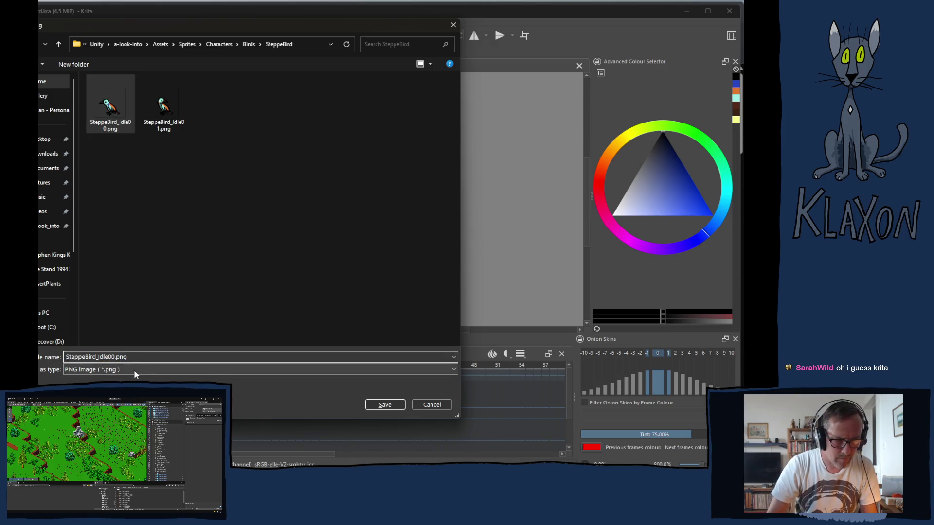
type("Chirp")
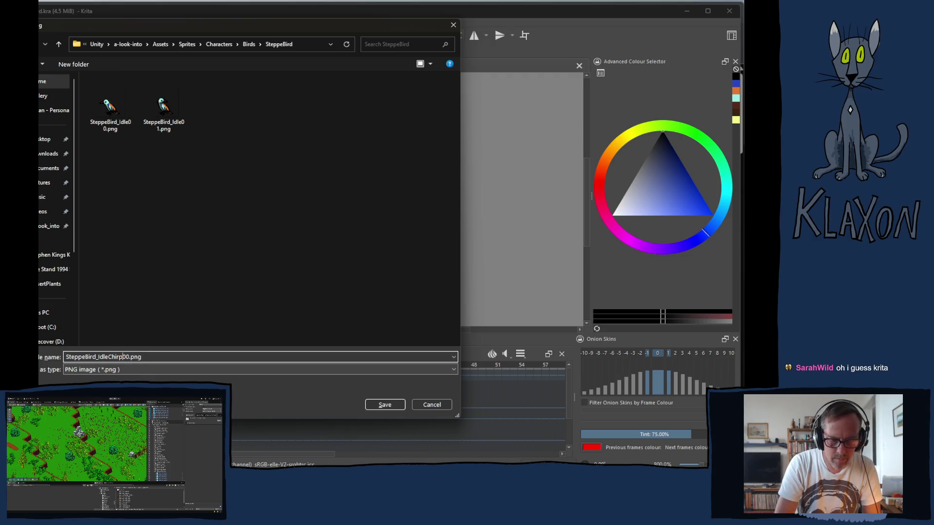
key("Return")
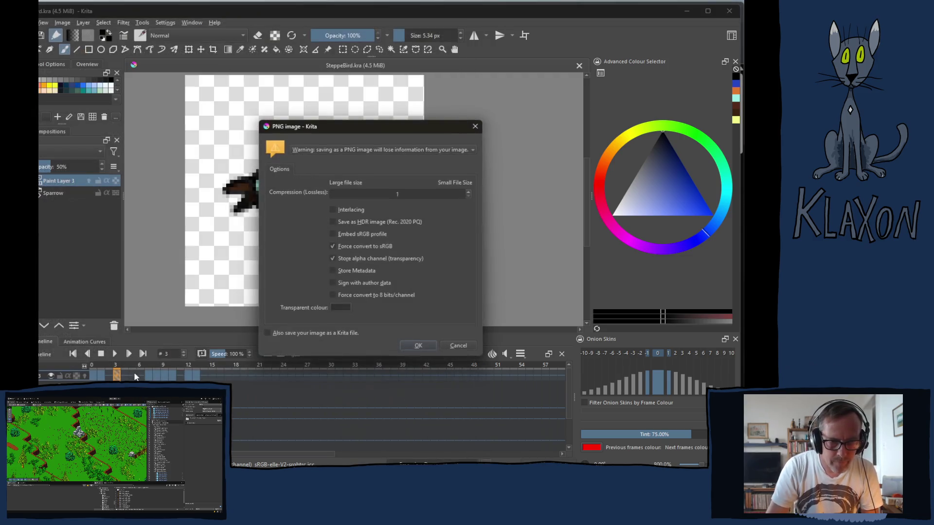
key("Return")
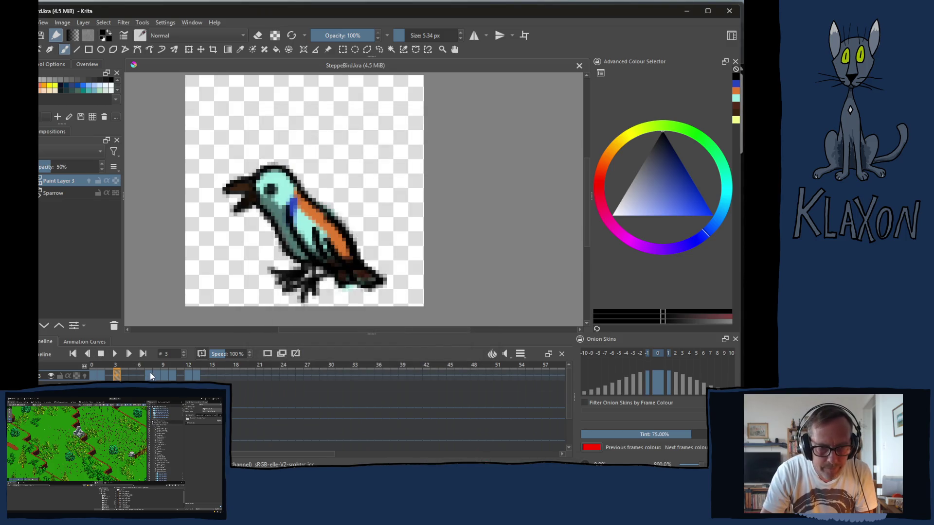
left_click(150, 364)
key("space")
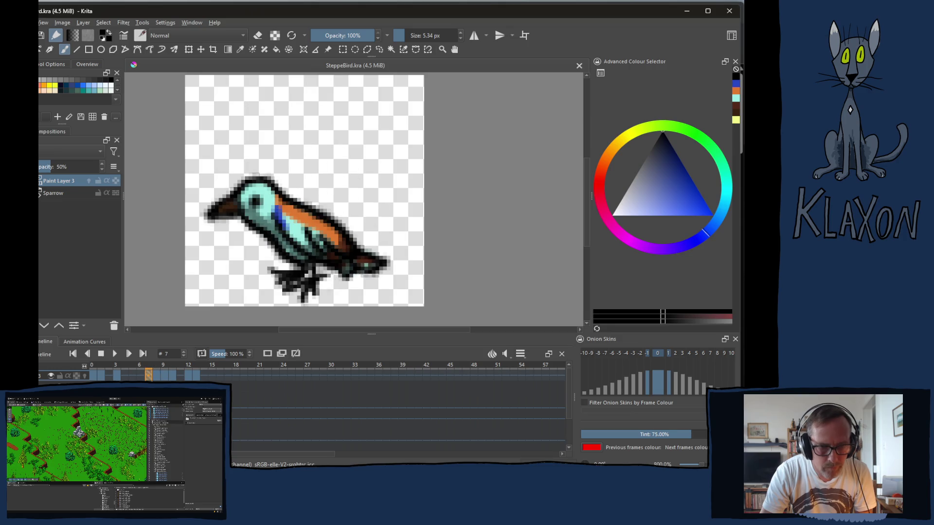
Step: Export frame 7 as SteppeBird_Hop00.png, using the Idle00 name as a template
key("ctrl+shift+e")
left_click(111, 104)
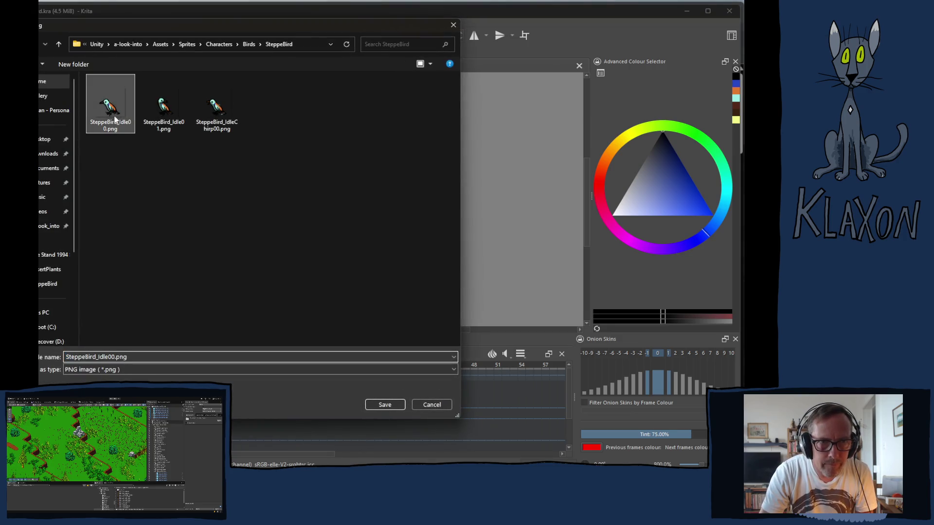
left_click(108, 357)
left_click(108, 356)
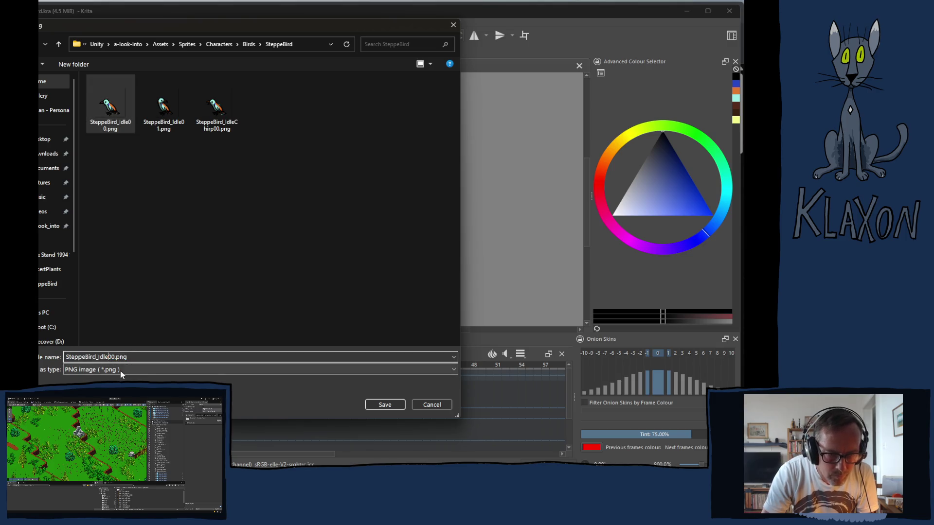
key("BackSpace")
key("BackSpace")
key("BackSpace")
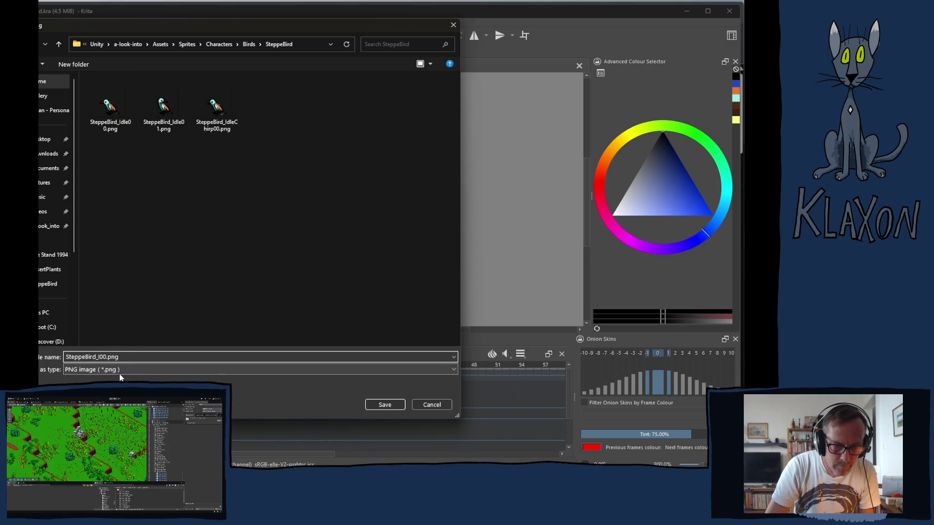
type("Hop")
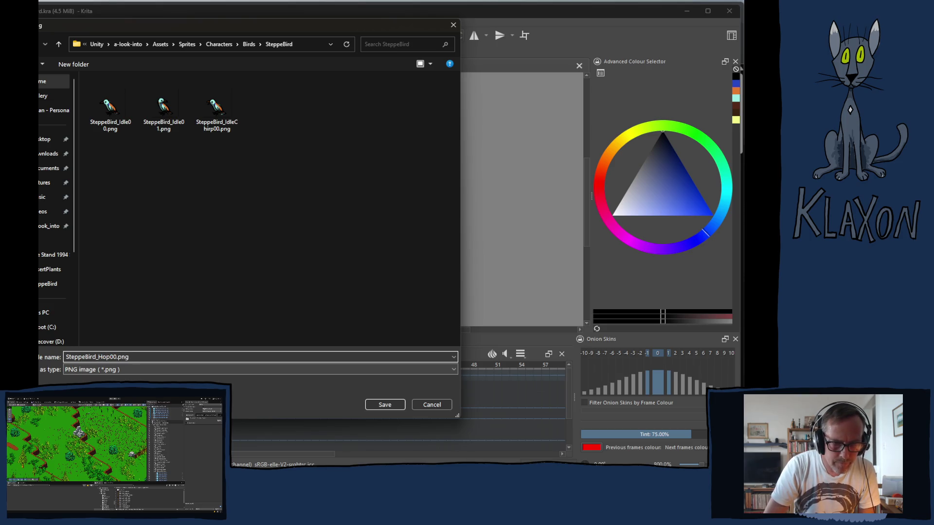
key("Return")
key("Return")
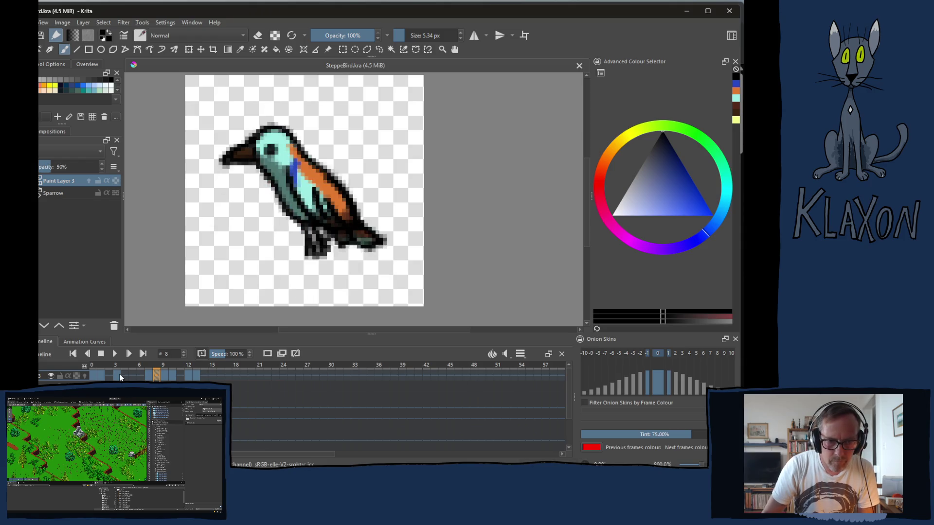
Step: Re-export the current hop frame over SteppeBird_Hop00.png
key("ctrl+shift+e")
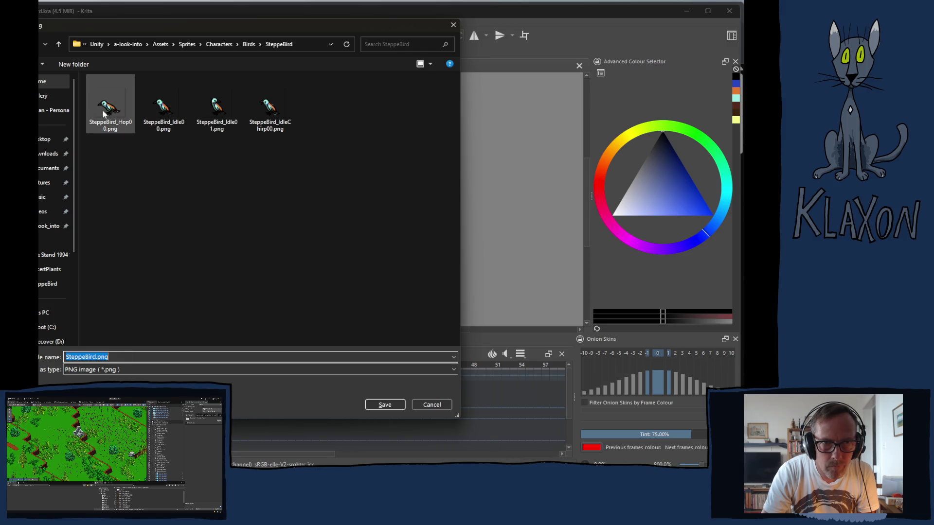
left_click(103, 114)
double_click(116, 357)
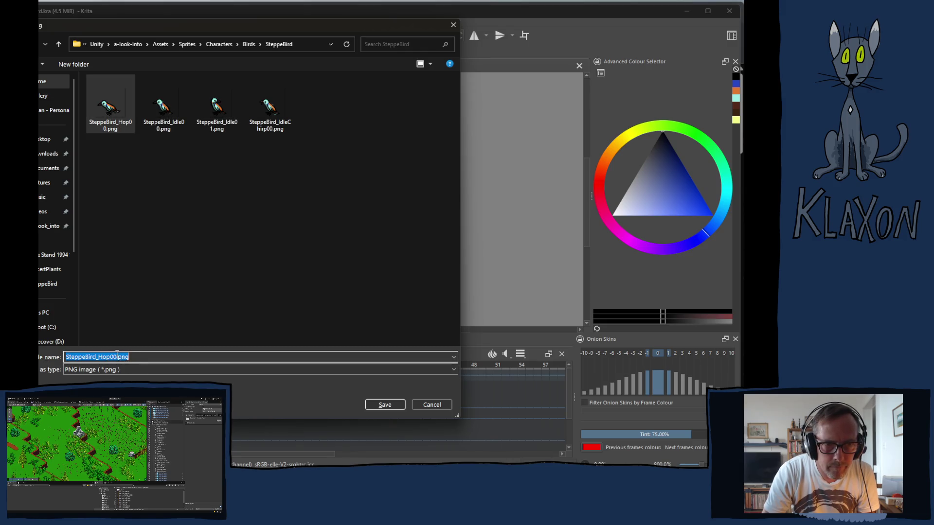
left_click(117, 356)
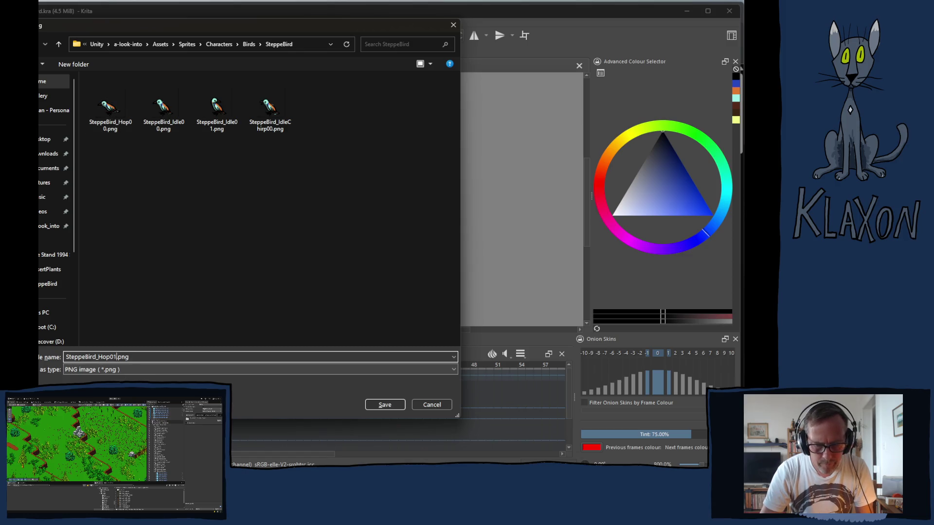
key("Return")
key("Return")
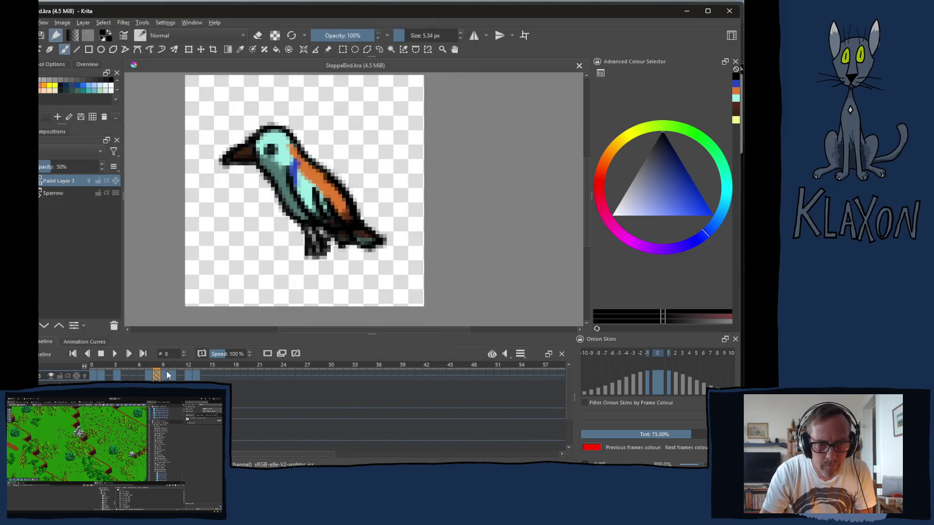
Step: Export frame 9 over SteppeBird_Hop01.png
left_click(168, 369)
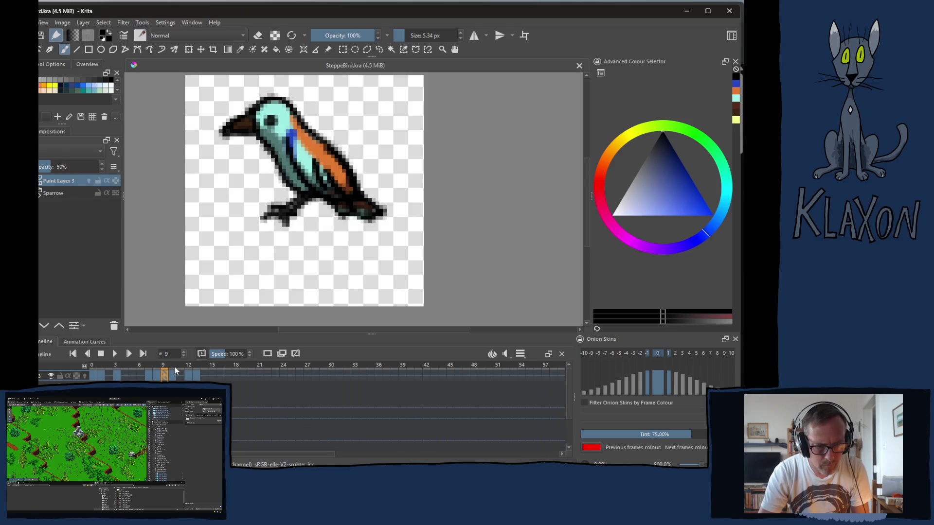
key("ctrl+shift+e")
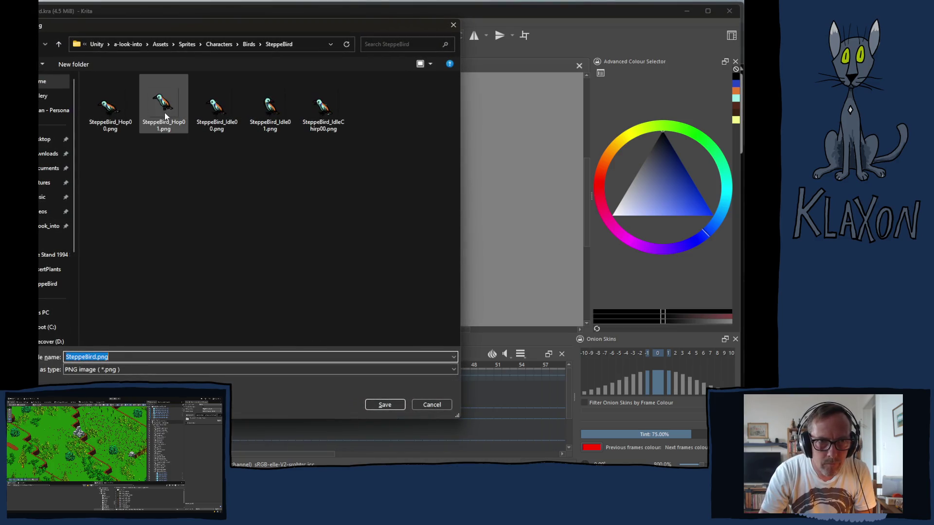
left_click(164, 113)
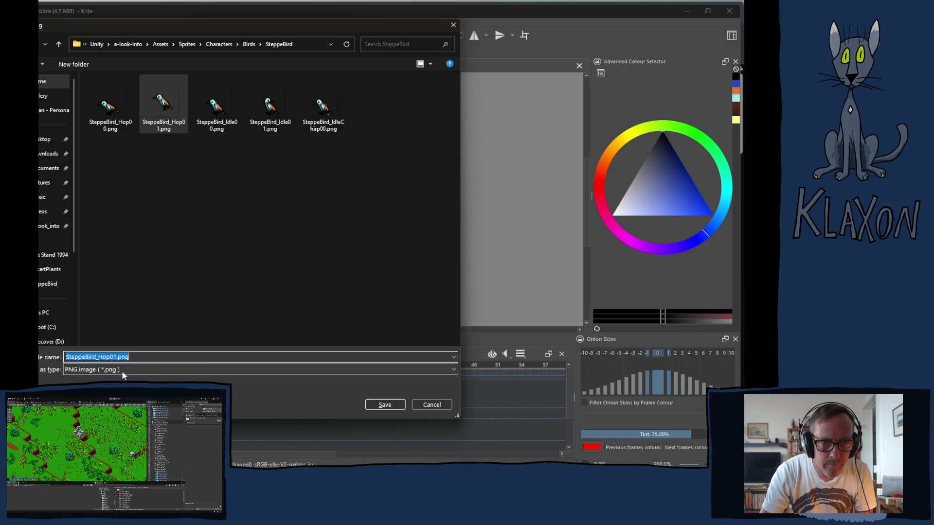
left_click(116, 357)
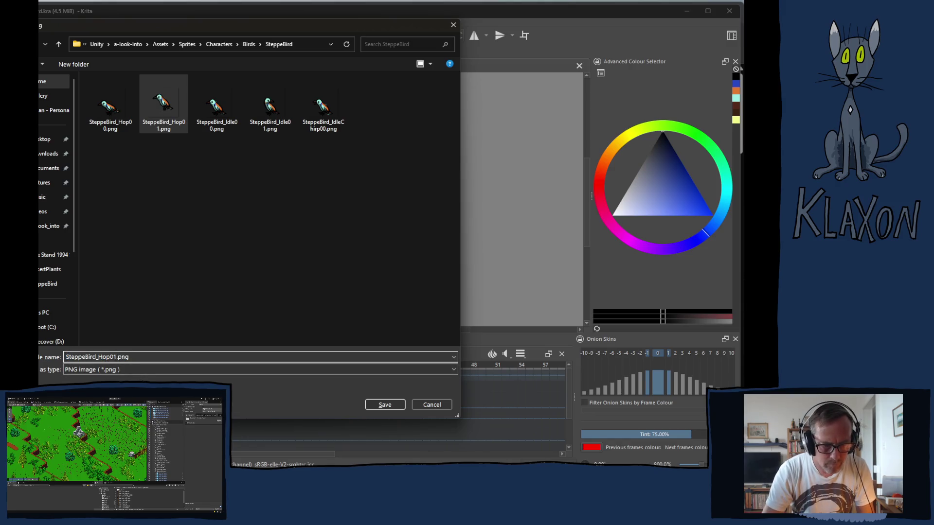
type("2")
key("Return")
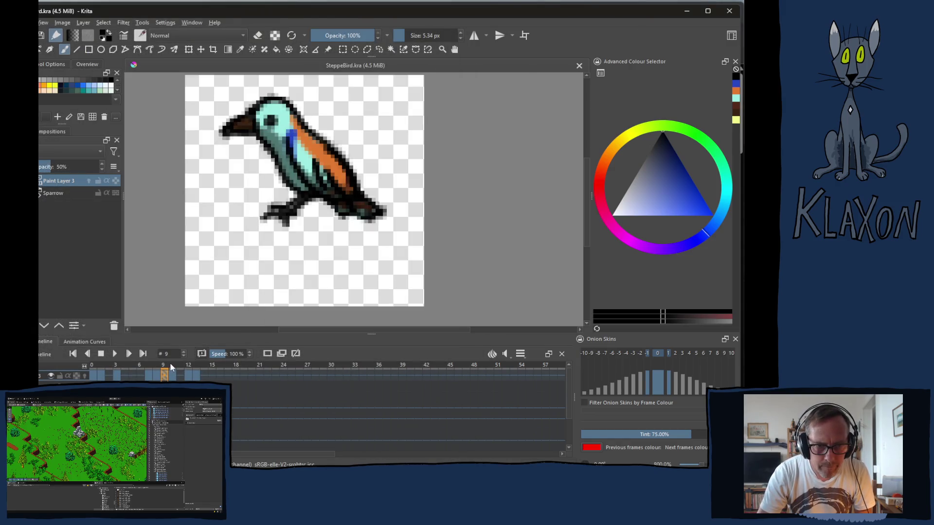
Step: Export frame 10 over SteppeBird_Hop02.png, then move to frame 12
left_click(175, 372)
key("ctrl+shift+e")
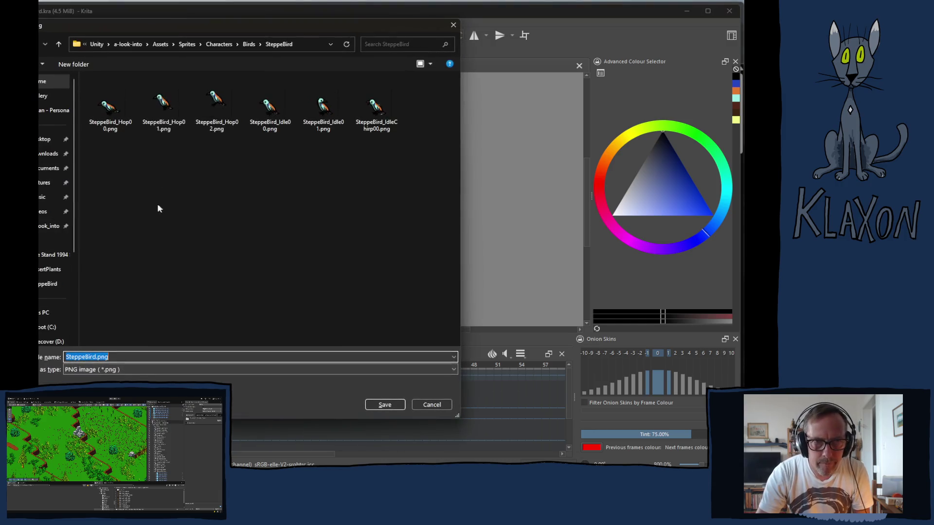
left_click(223, 111)
left_click(117, 357)
left_click(117, 356)
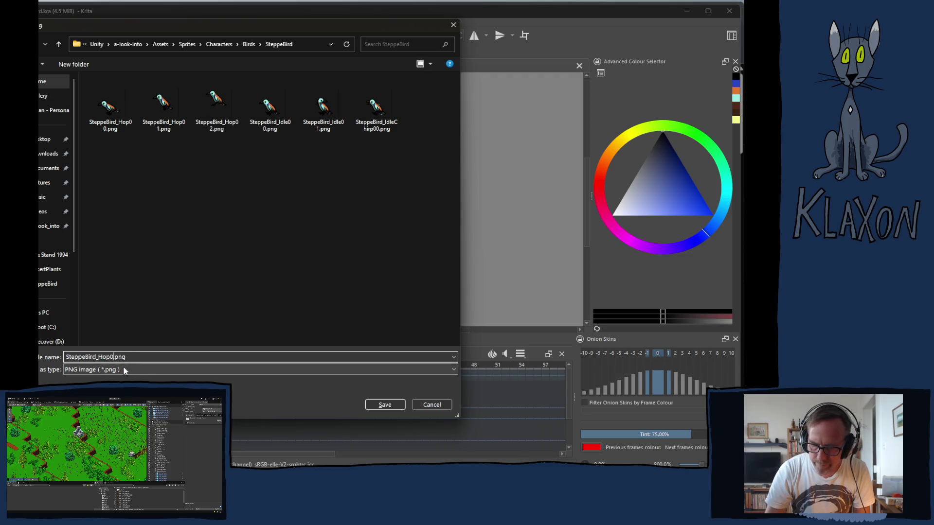
key("Return")
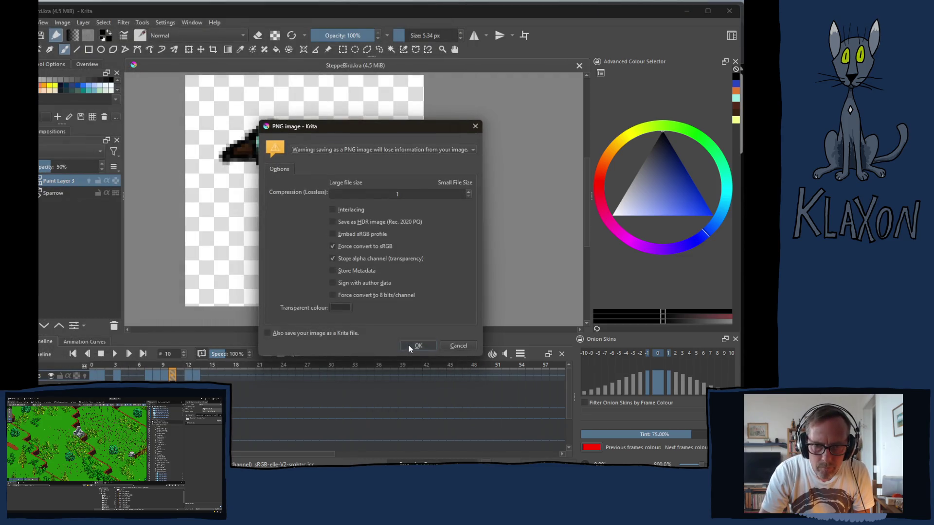
left_click(408, 344)
left_click(188, 366)
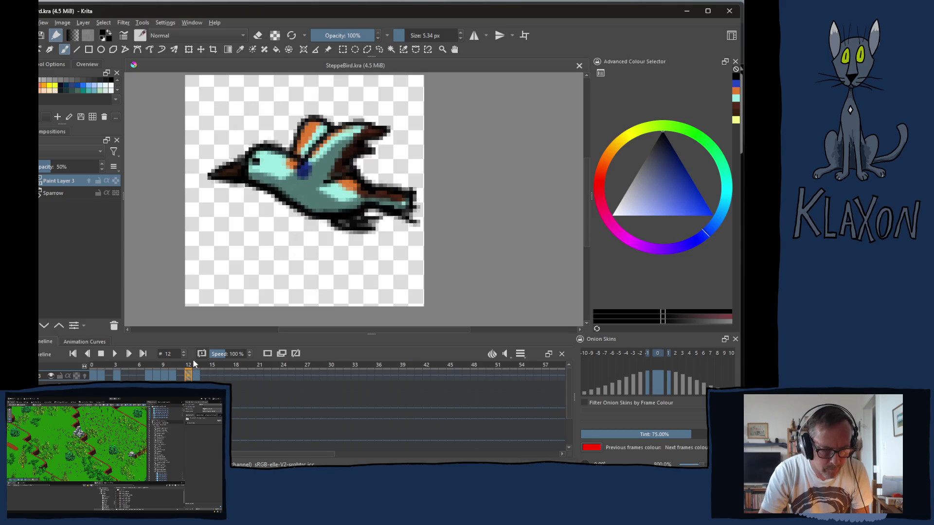
Step: Export frame 12 as SteppeBird_Fly00.png, accepting the PNG options
key("ctrl+shift+e")
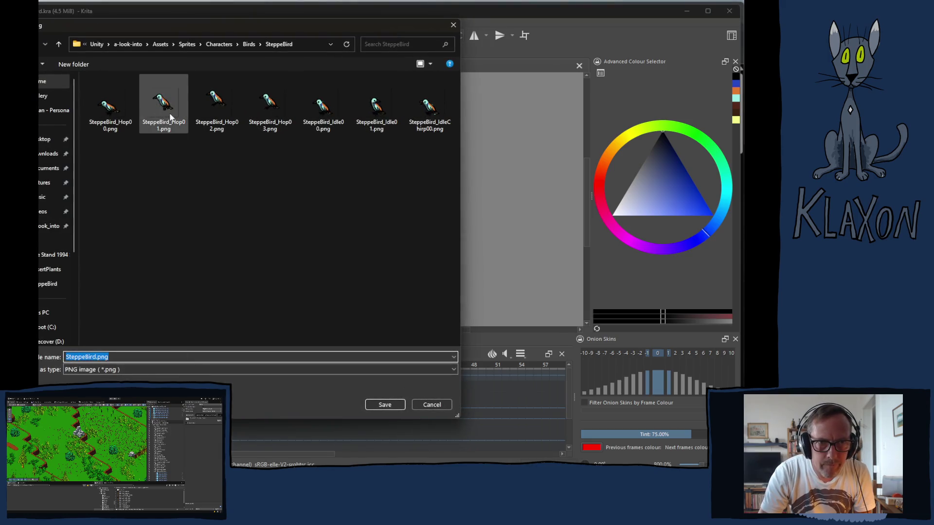
left_click(110, 104)
left_click(111, 357)
left_click(111, 357)
key("BackSpace")
key("BackSpace")
key("BackSpace")
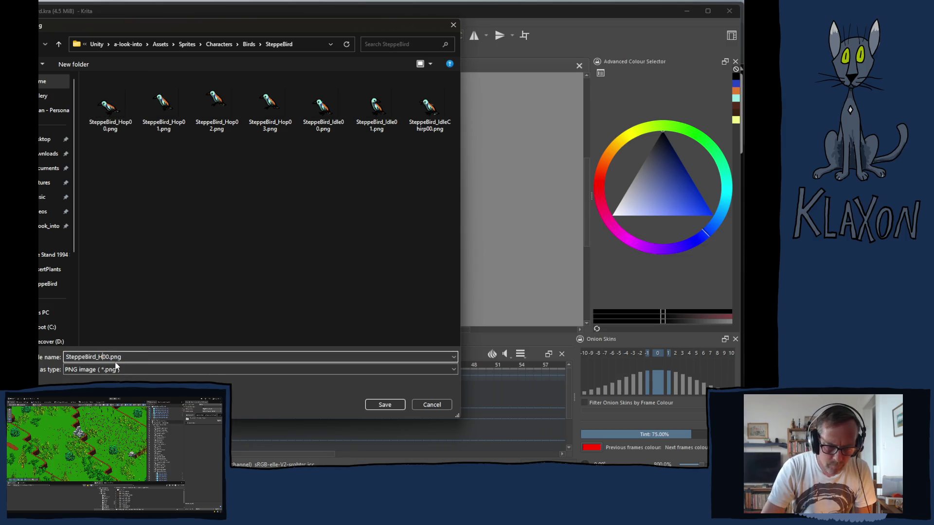
type("Fly")
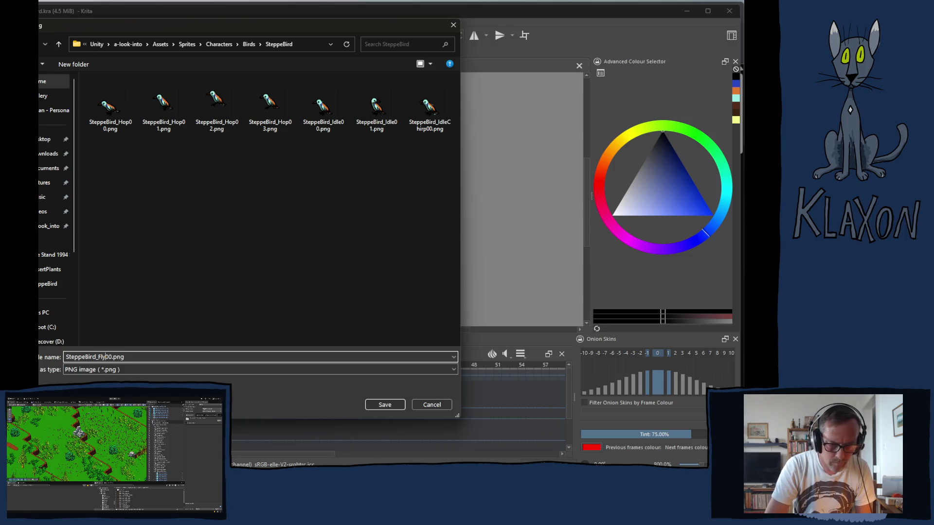
key("Return")
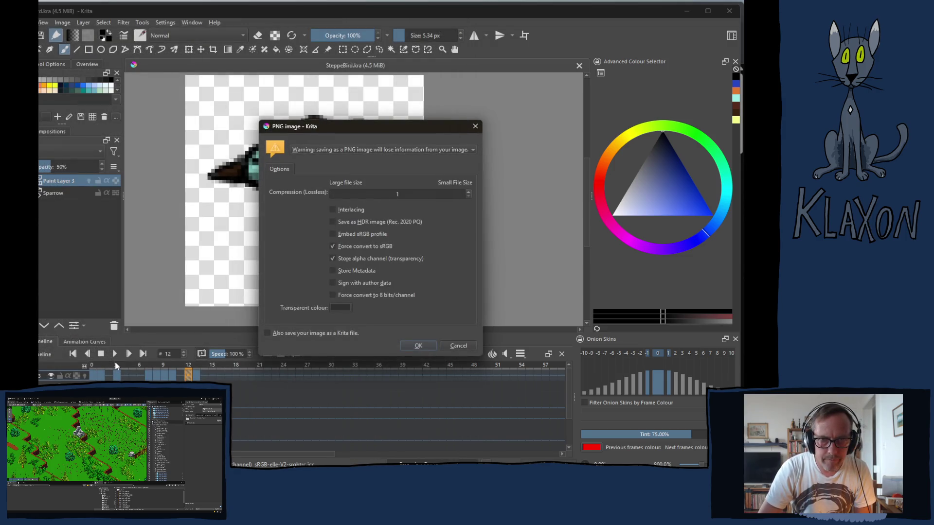
key("Return")
Step: Export frame 13 as SteppeBird_Fly01.png
left_click(197, 370)
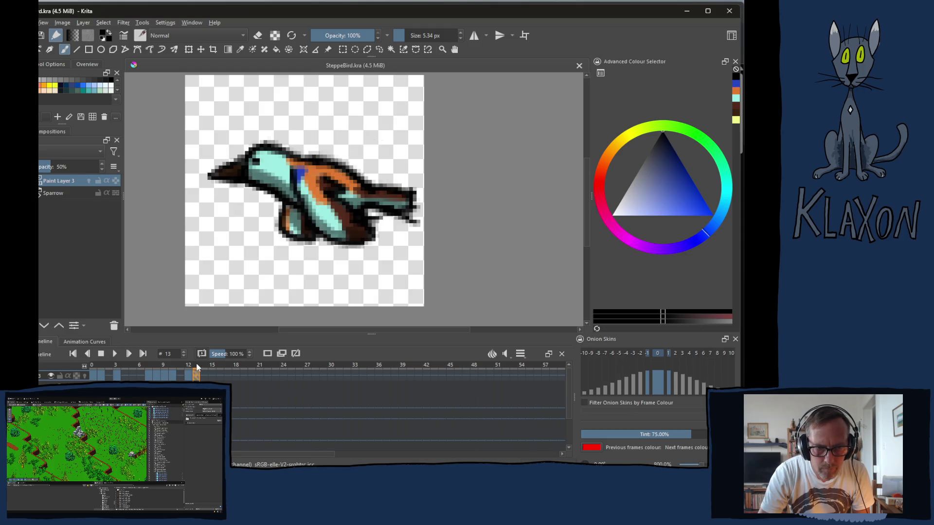
key("ctrl+shift+e")
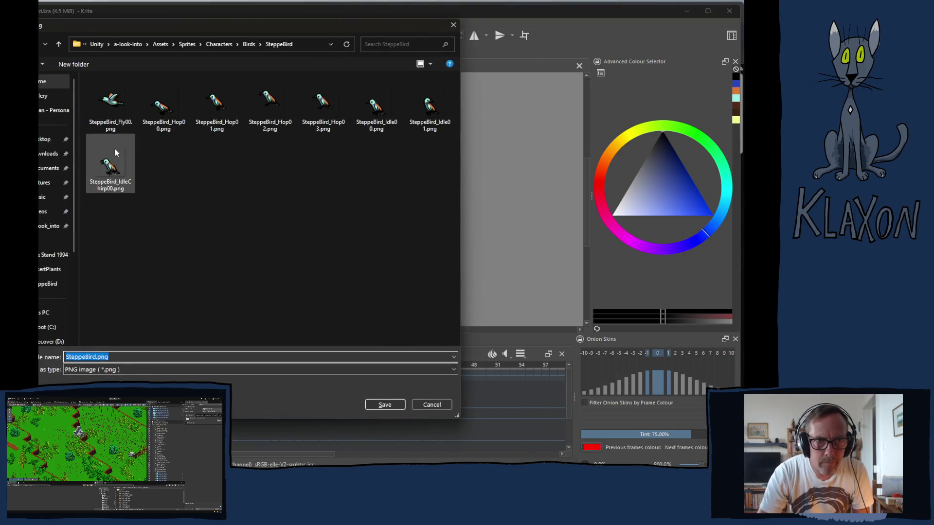
left_click(113, 125)
left_click(120, 360)
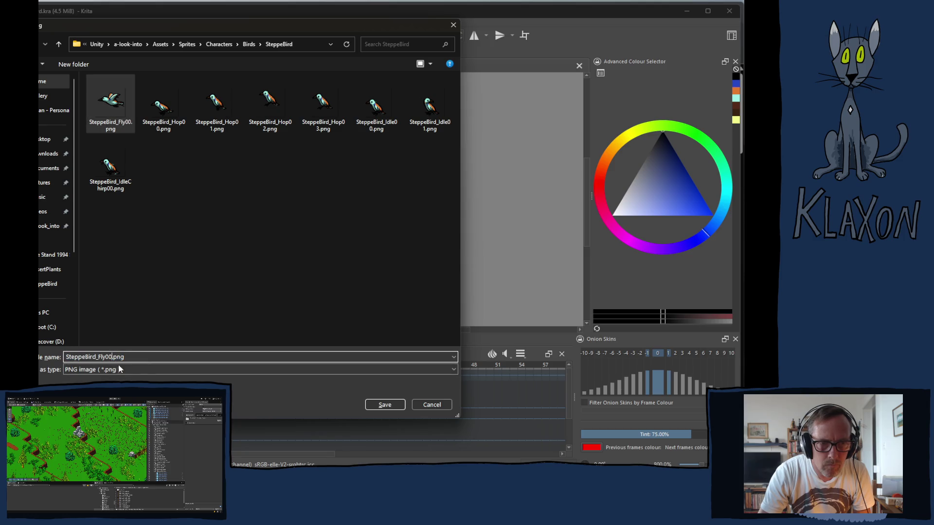
key("BackSpace")
type("1")
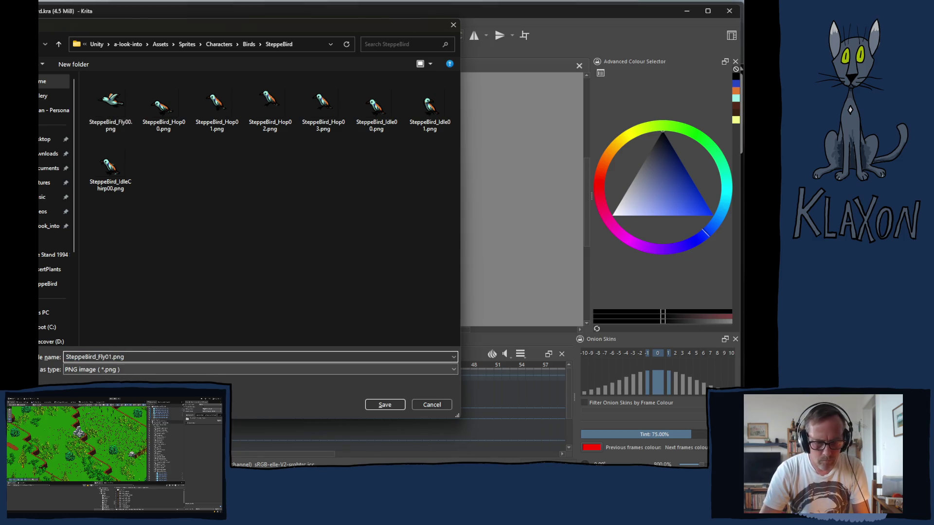
key("Return")
key("Return")
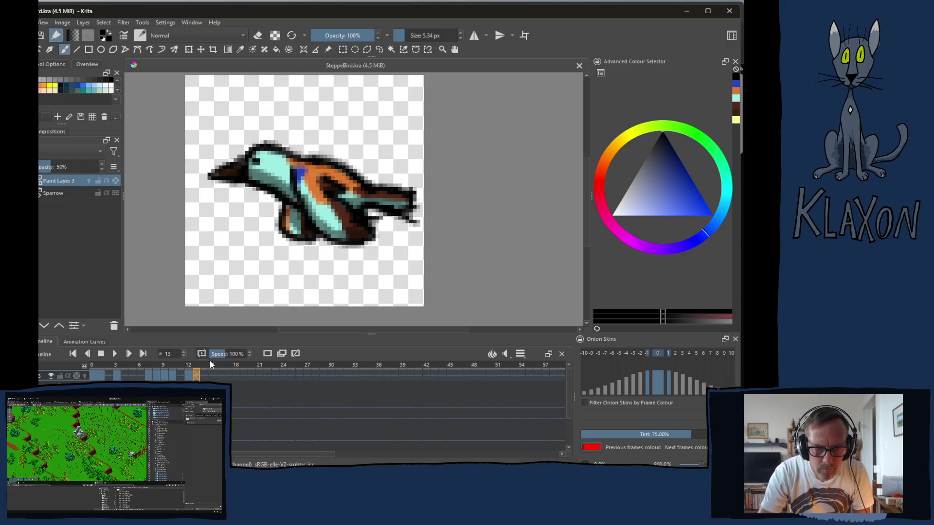
Step: Export frame 14 as SteppeBird_FlyChirp00.png, then switch to Unity
left_click(207, 366)
key("ctrl+shift+e")
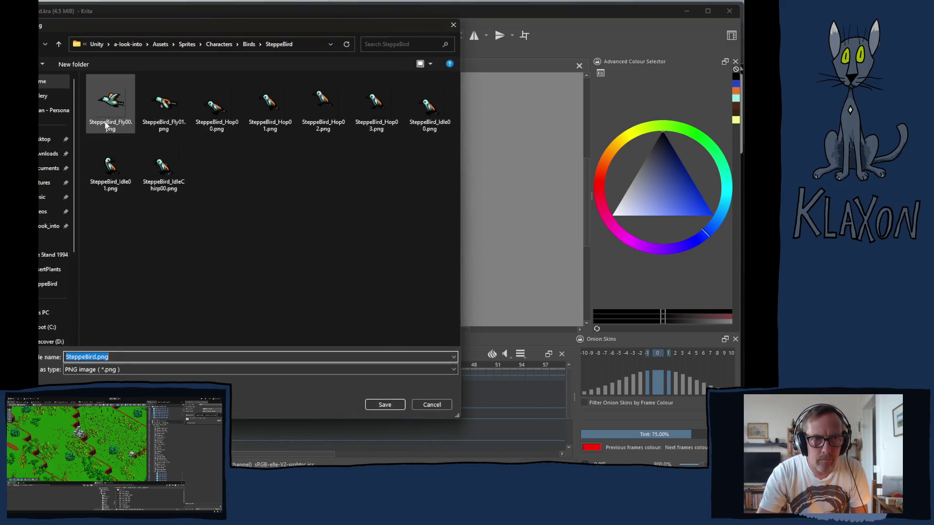
double_click(107, 356)
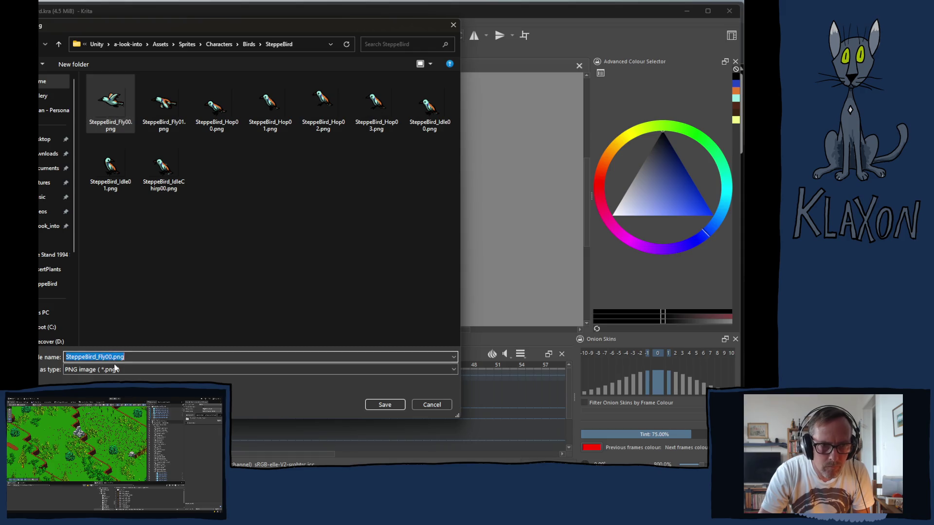
left_click_drag(105, 356, 109, 357)
key("Left")
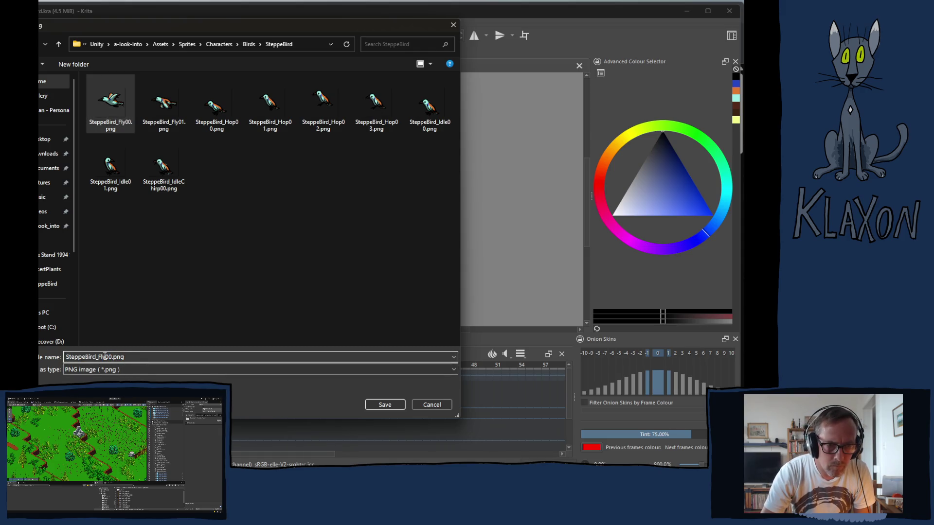
type("Chirp")
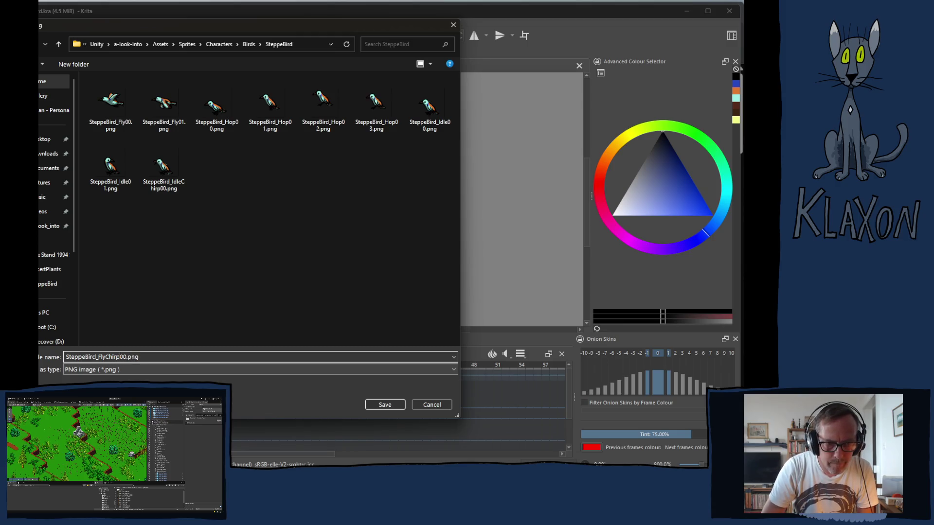
key("Return")
key("Return")
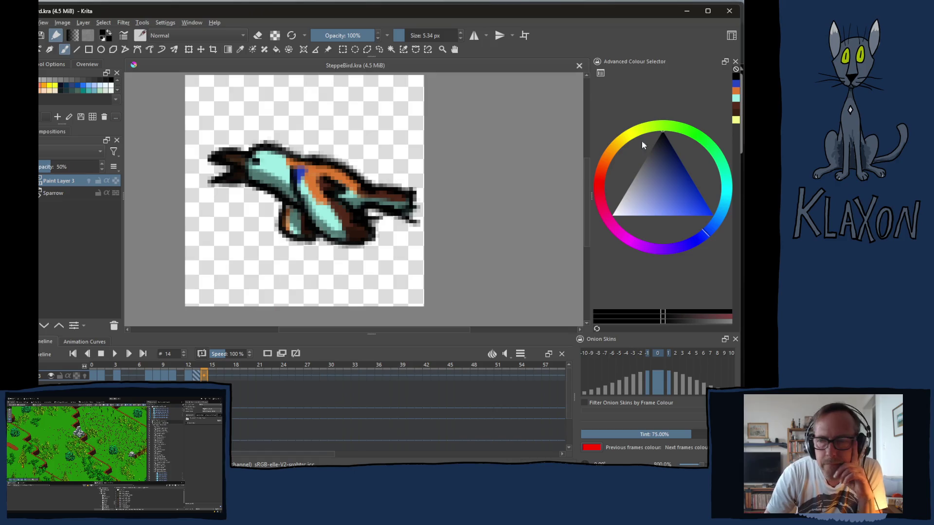
left_click(269, 63)
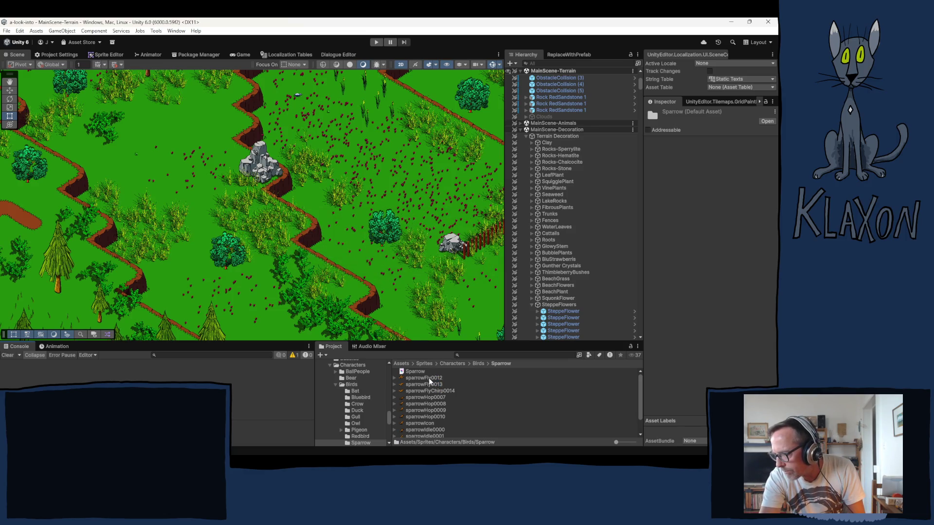
Step: Select sparrowIcon in the Project panel to show its texture import settings in the Inspector
left_click(432, 425)
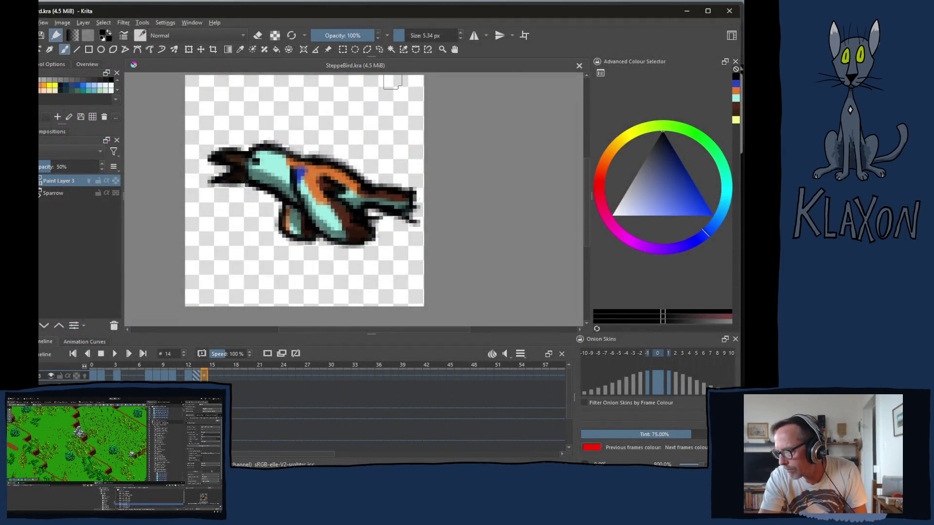
Step: Go to perched-bird frame 0 and insert a new paint layer above Sparrow
left_click(93, 366)
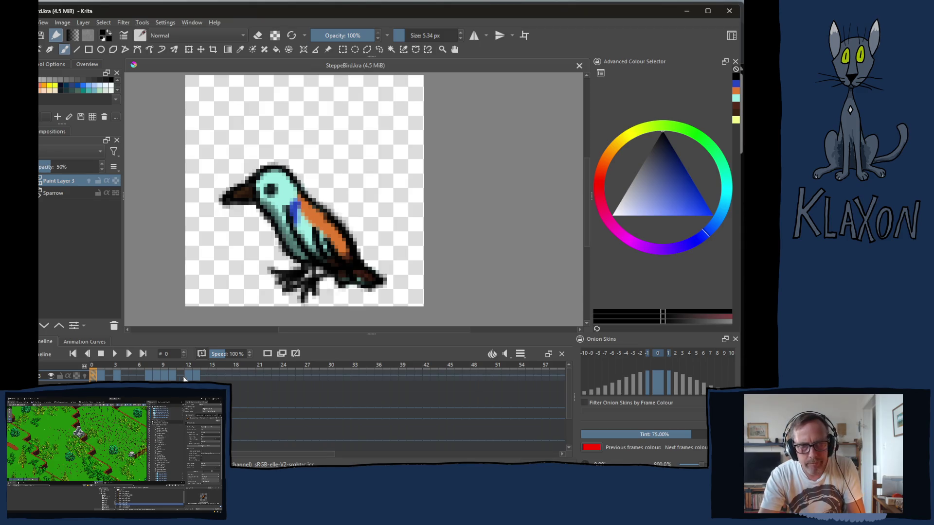
key("ctrl+shift+e")
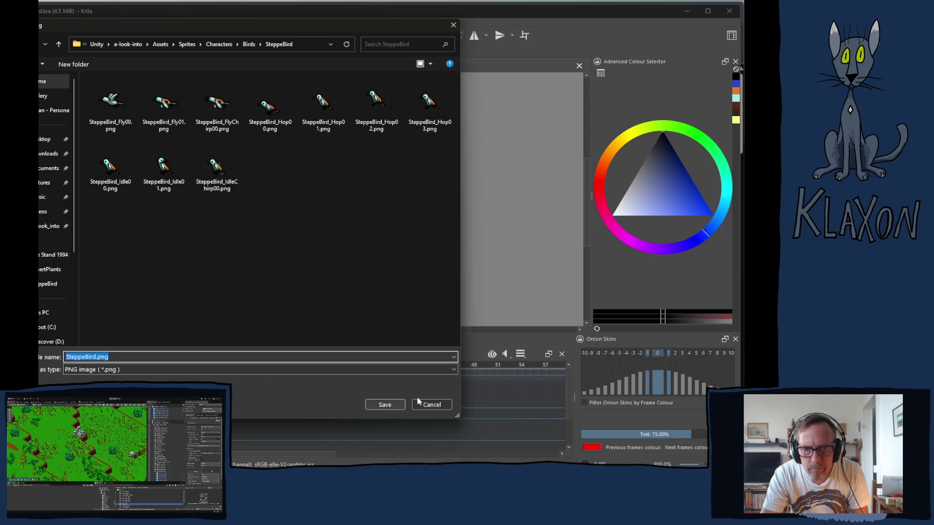
left_click(430, 405)
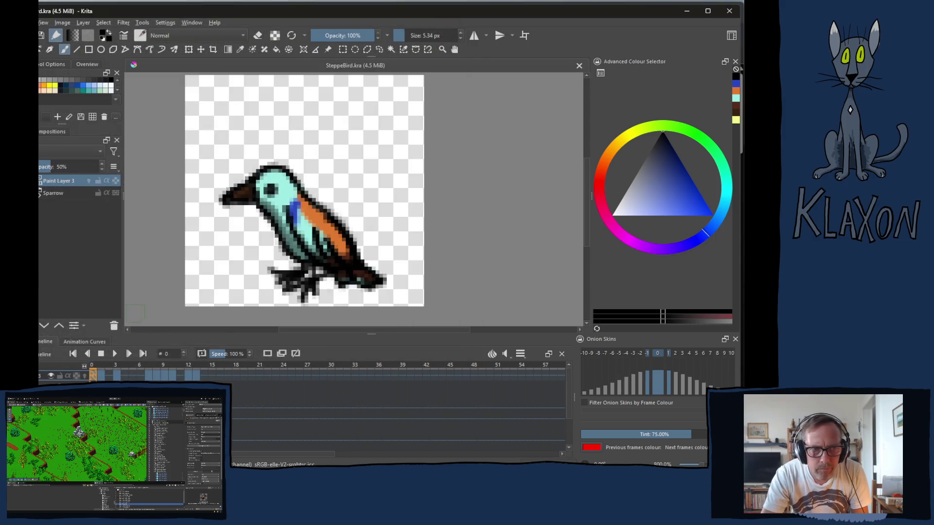
left_click(54, 194)
key("Insert")
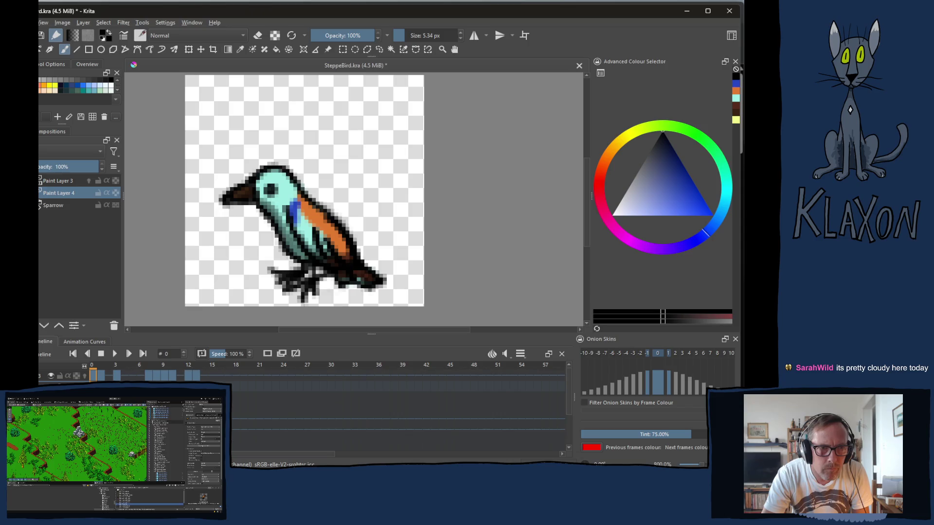
Step: Move Paint Layer 4 below the Sparrow layer and set its opacity to 50%
left_click(44, 326)
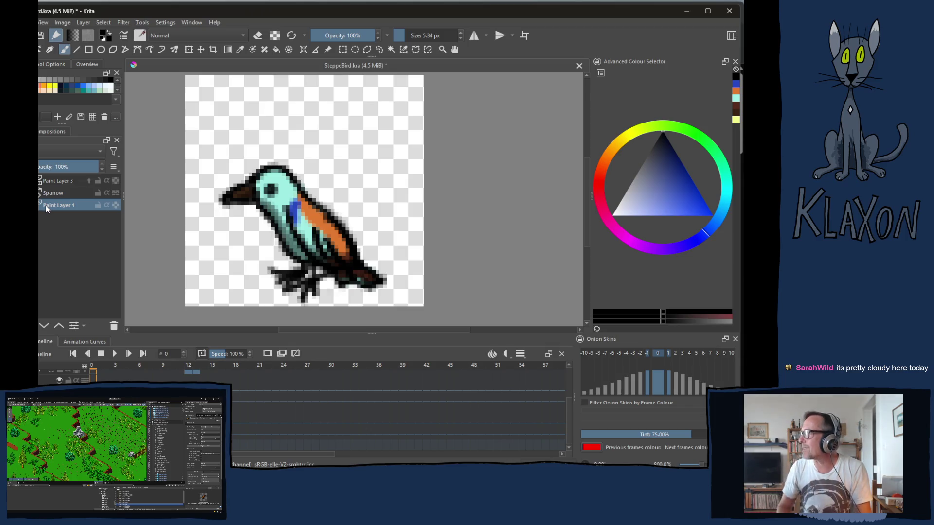
mouse_move(48, 209)
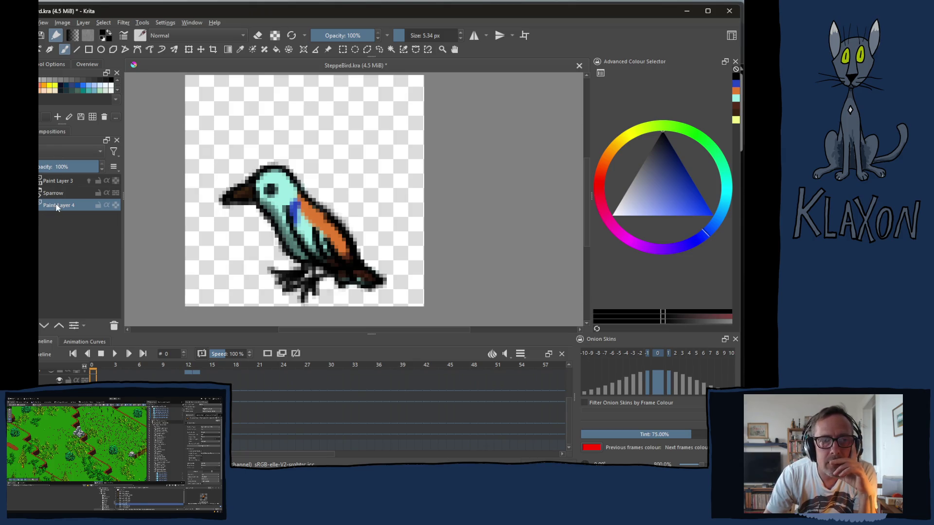
left_click(53, 167)
left_click(51, 167)
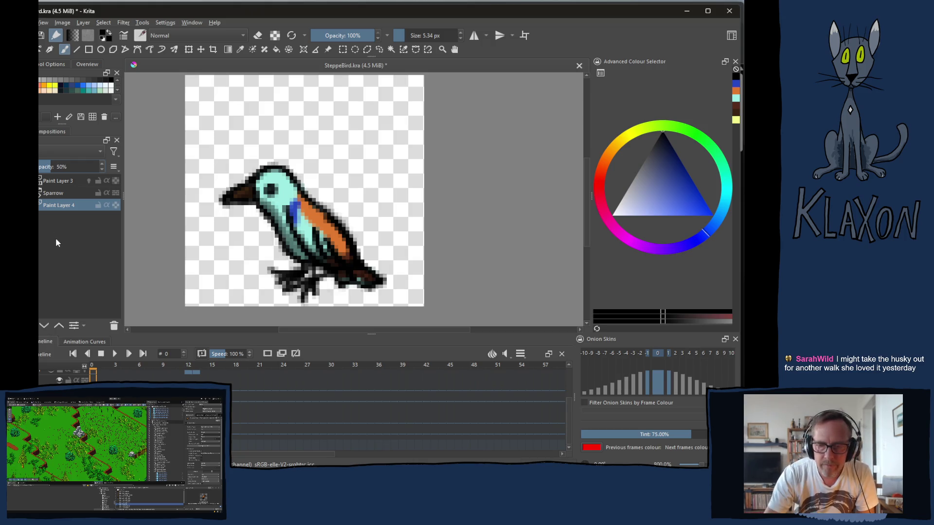
right_click(395, 261)
left_click(393, 176)
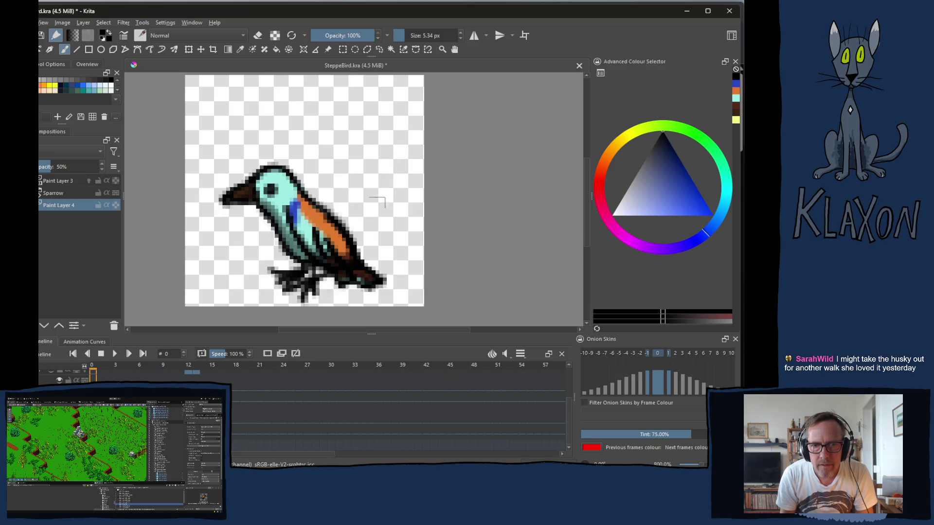
Step: Paint a grey shadow beneath the feet, extend it left, erase the lower-right excess, then zoom out
mouse_move(285, 275)
left_mouse_down()
mouse_move(246, 281)
mouse_move(335, 297)
mouse_move(359, 287)
left_mouse_up()
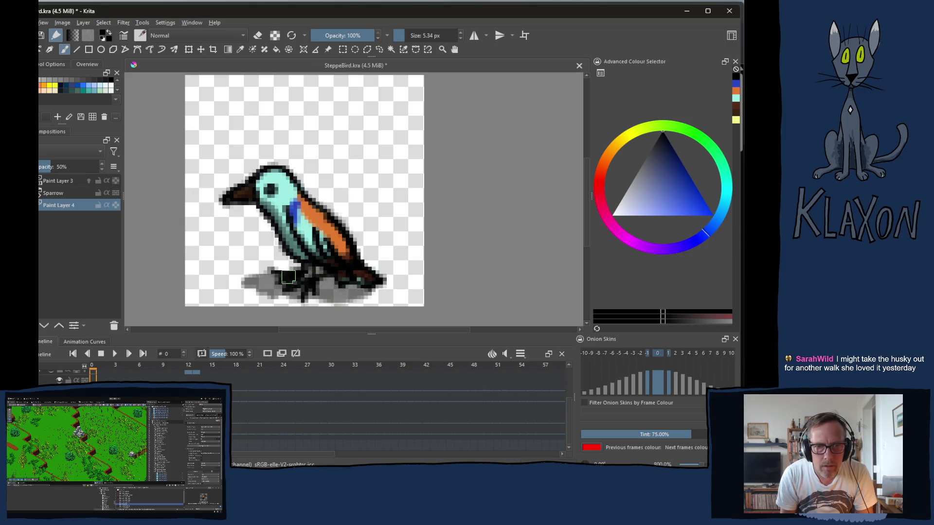
mouse_move(271, 273)
left_mouse_down()
mouse_move(234, 285)
mouse_move(250, 289)
mouse_move(241, 289)
left_mouse_up()
key("e")
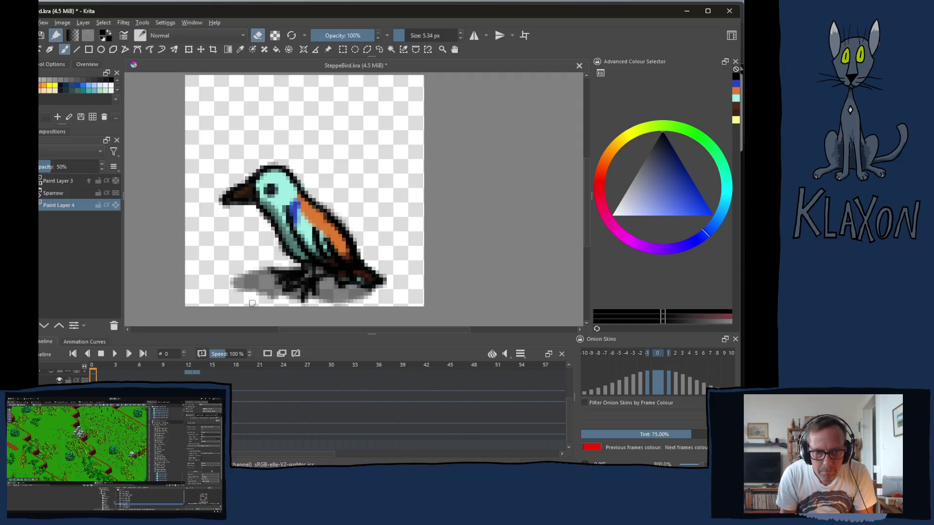
mouse_move(309, 309)
left_mouse_down()
mouse_move(375, 294)
mouse_move(353, 300)
left_mouse_up()
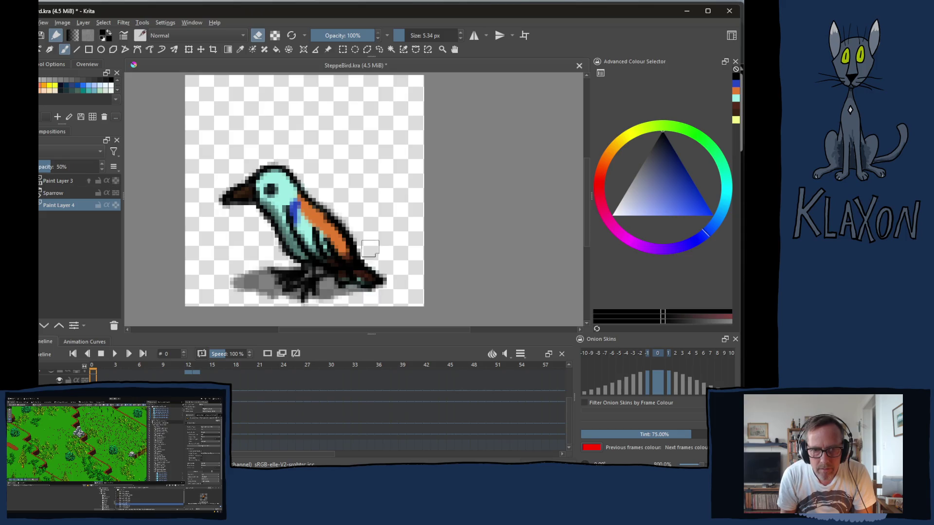
right_click(326, 260)
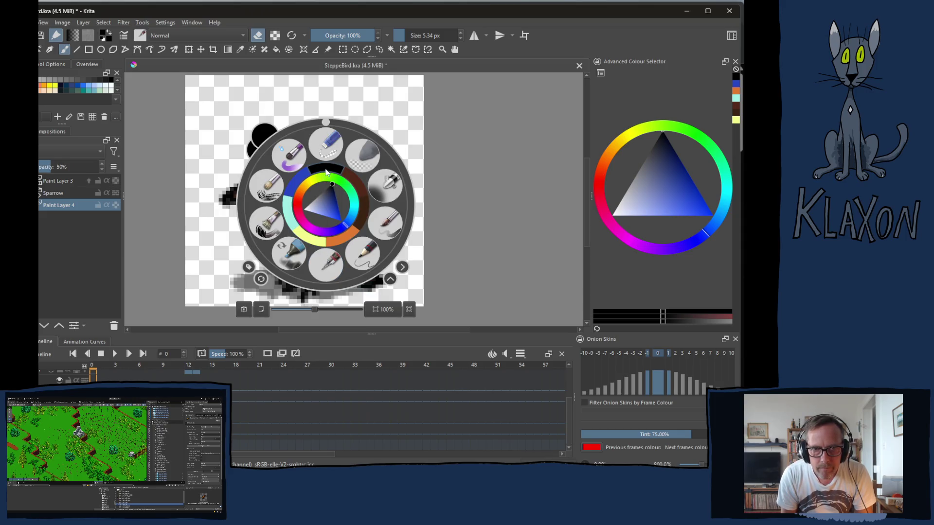
left_click(327, 173)
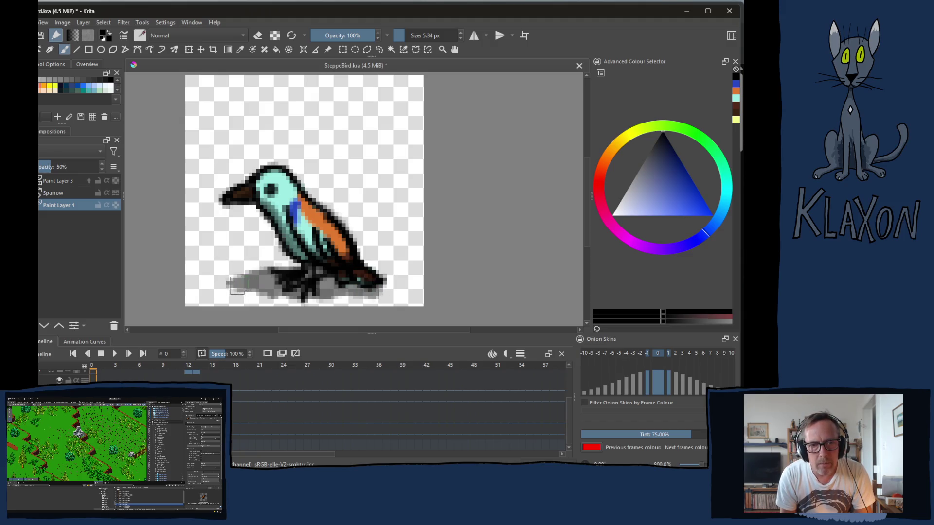
key("e")
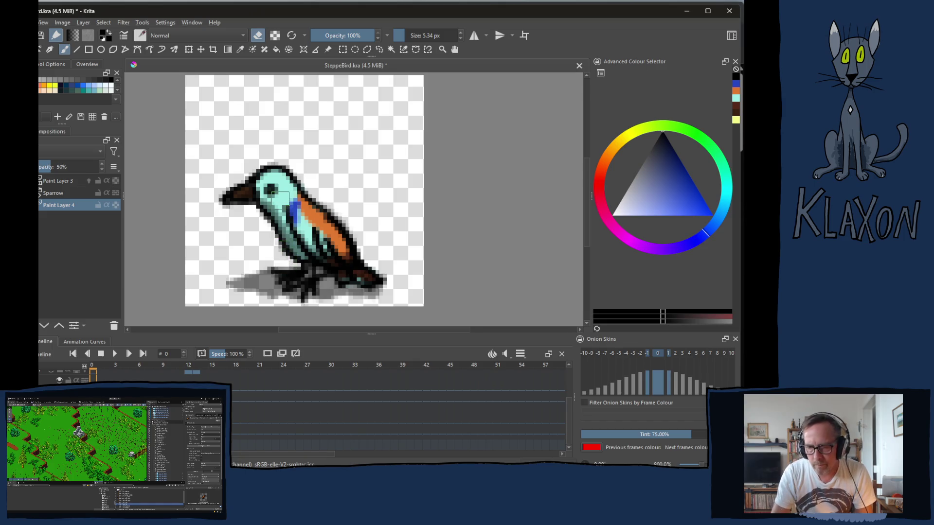
key("1")
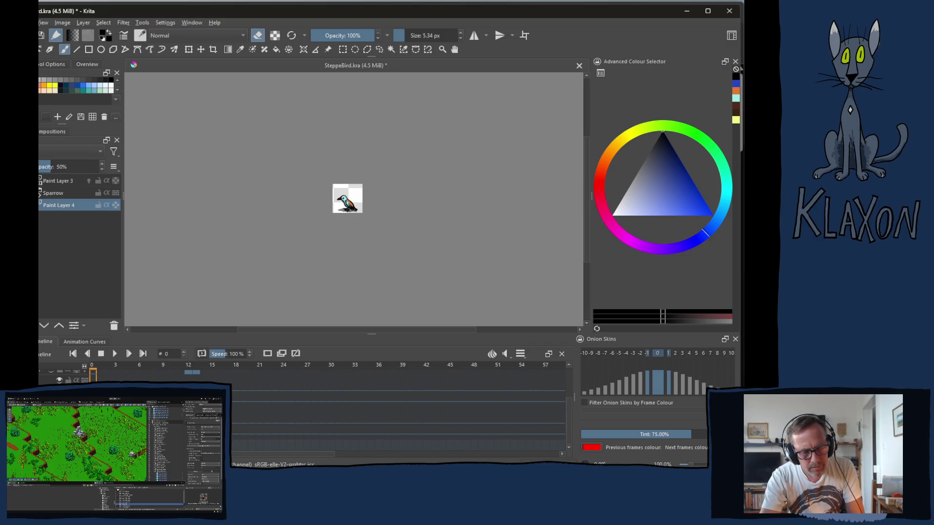
Step: Export the shadowed frame 0 as SteppeBird_Icon.png, confirming the PNG options
key("ctrl+shift+e")
left_click(91, 358)
type("_")
type("Icon.png")
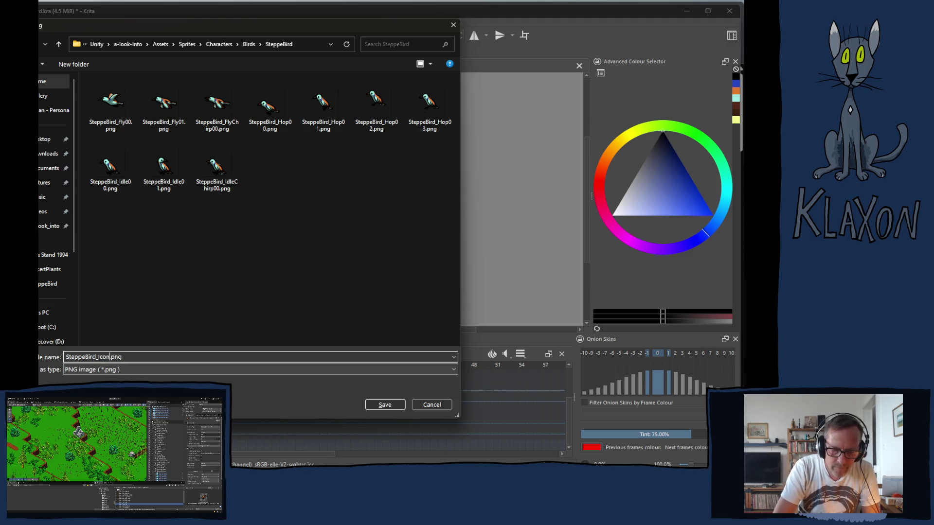
key("Return")
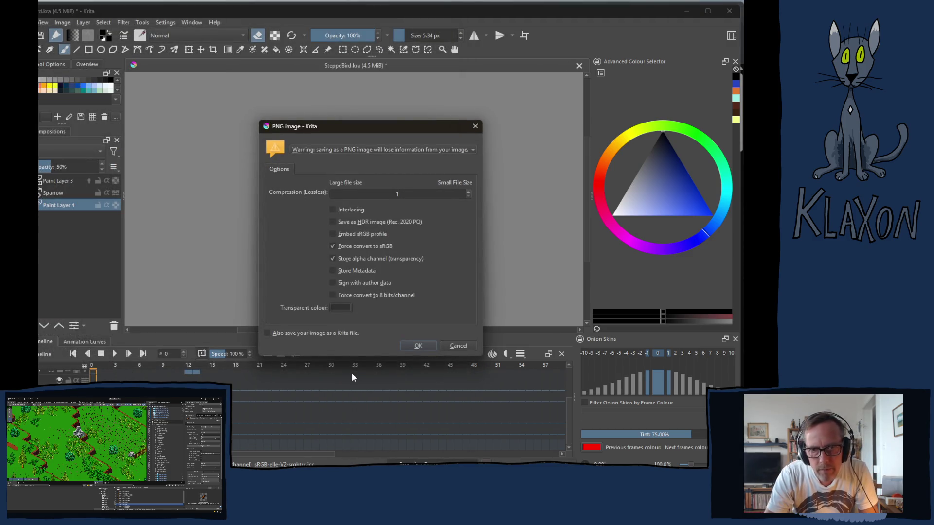
left_click(420, 348)
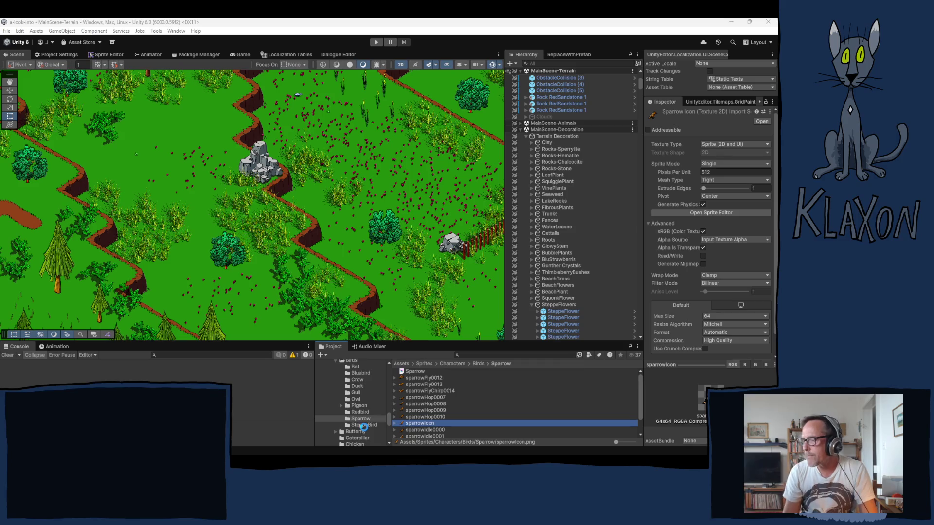
Step: Open Birds > SteppeBird in the Project window and scroll its sprites to find SteppeBird_Icon
left_click(364, 425)
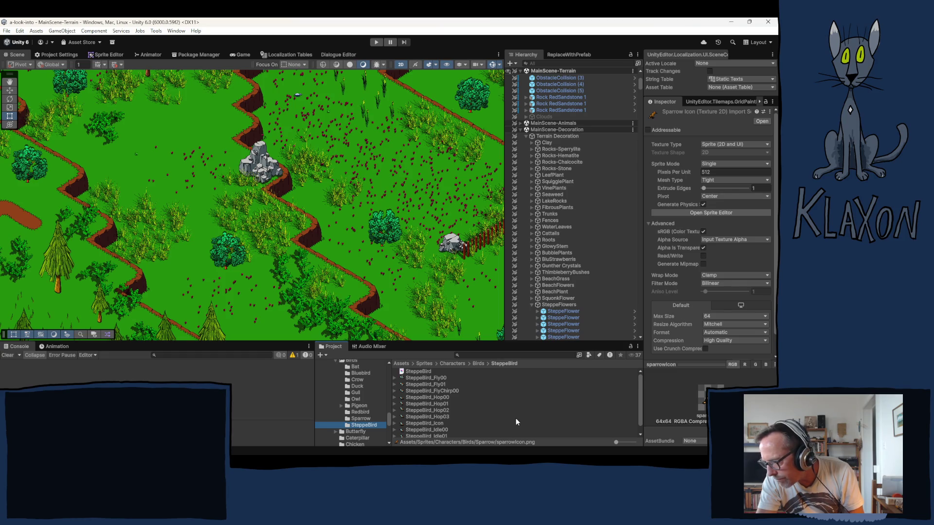
scroll(516, 419, "down", 1)
scroll(508, 418, "up", 1)
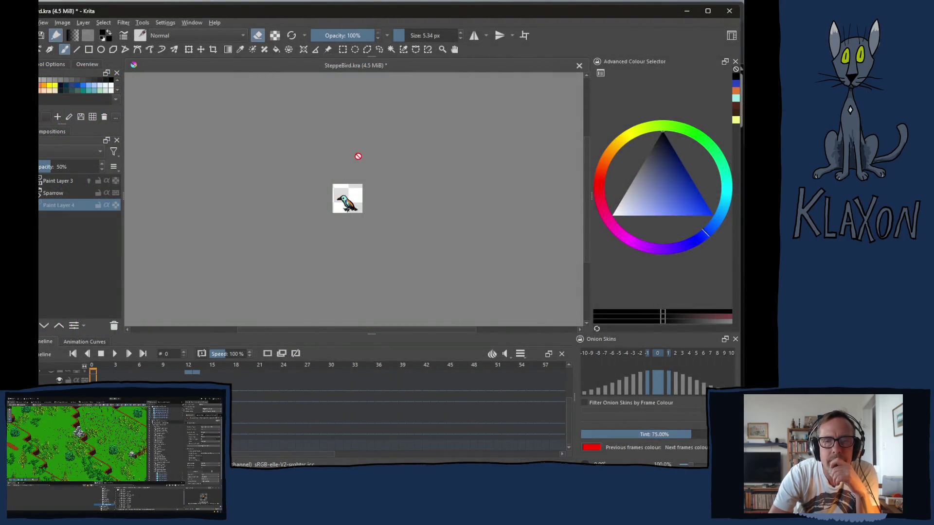
scroll(338, 218, "up", 3)
scroll(338, 218, "up", 1)
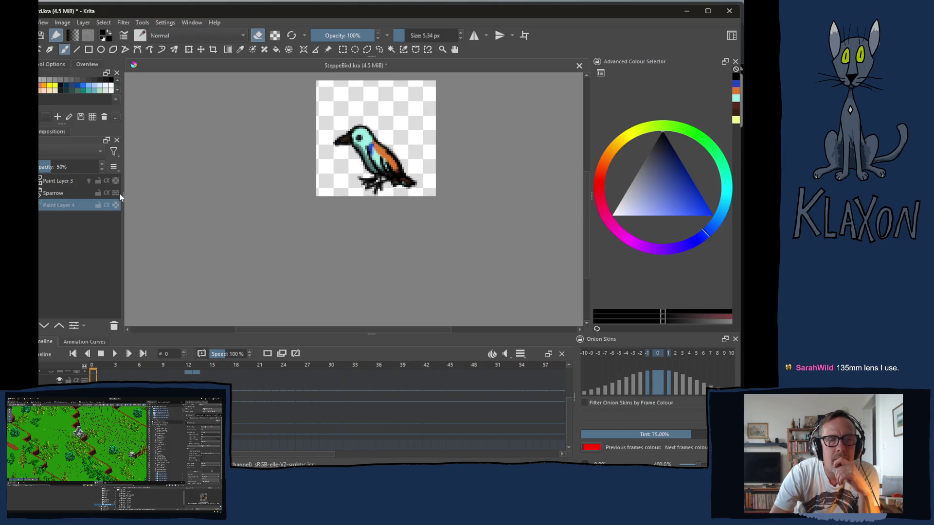
mouse_move(120, 196)
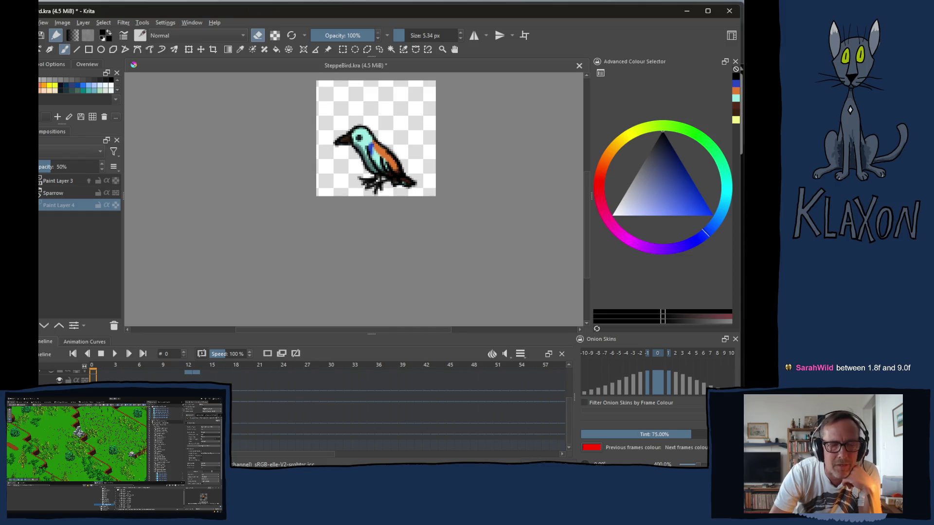
key("alt+Tab")
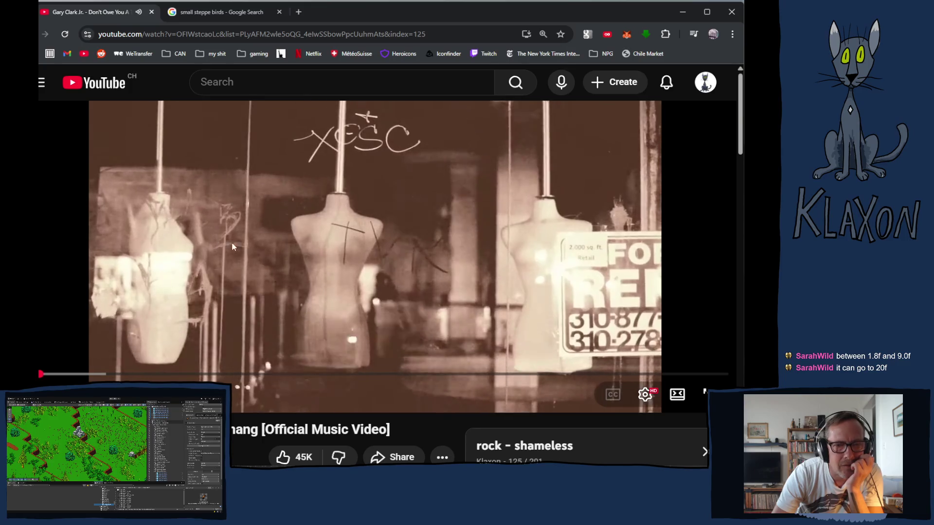
Step: Pause the YouTube music video, scroll down the page and back up, then resume playback
left_click(223, 250)
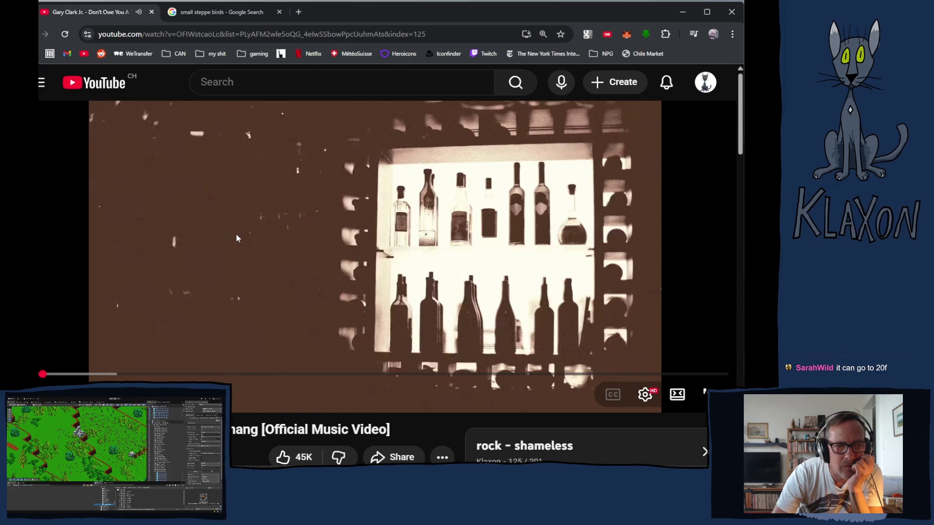
scroll(249, 252, "down", 3)
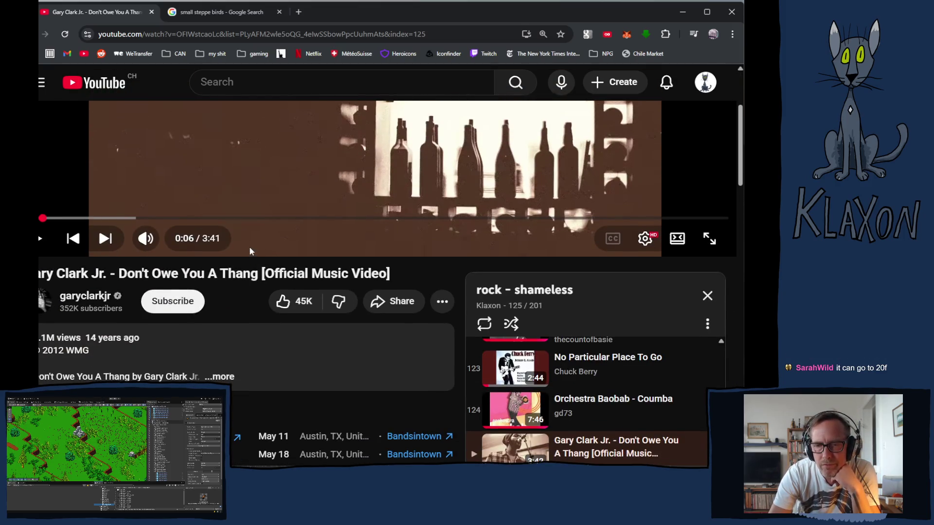
scroll(250, 251, "down", 3)
scroll(250, 250, "down", 3)
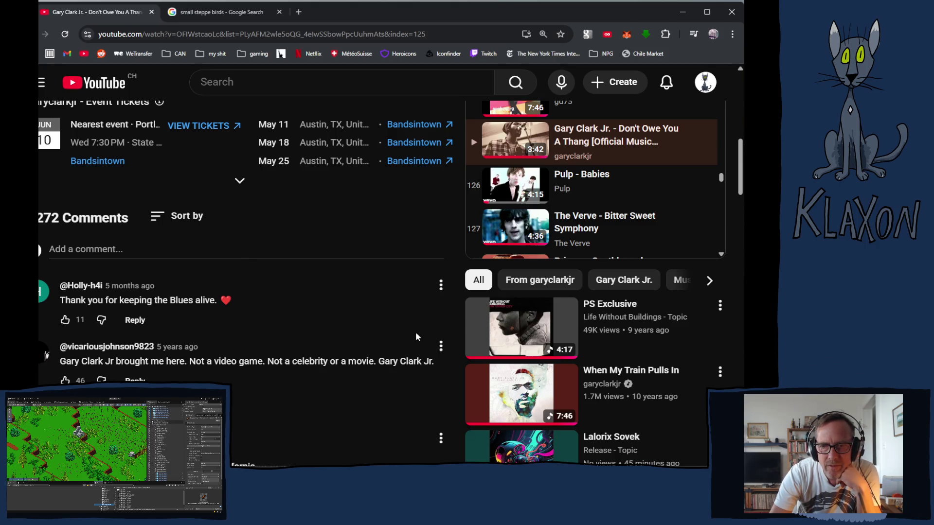
scroll(415, 336, "up", 10)
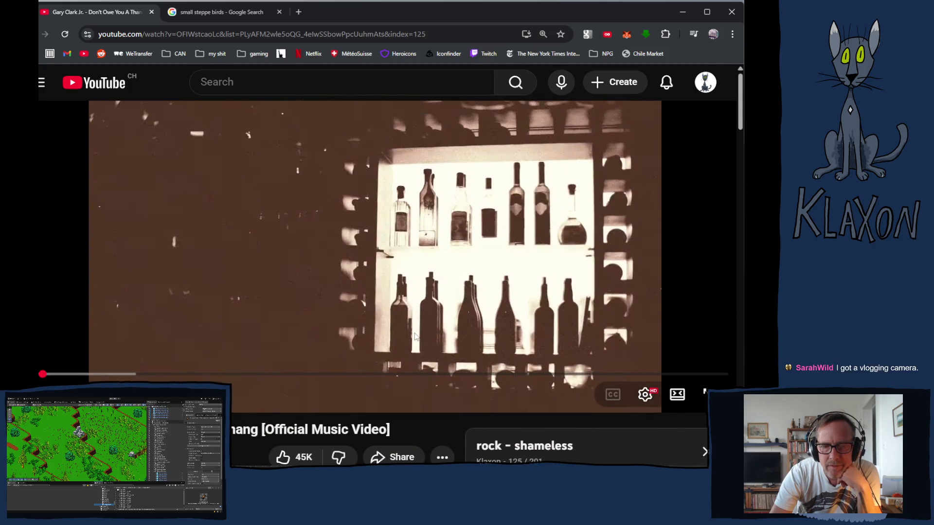
left_click(226, 302)
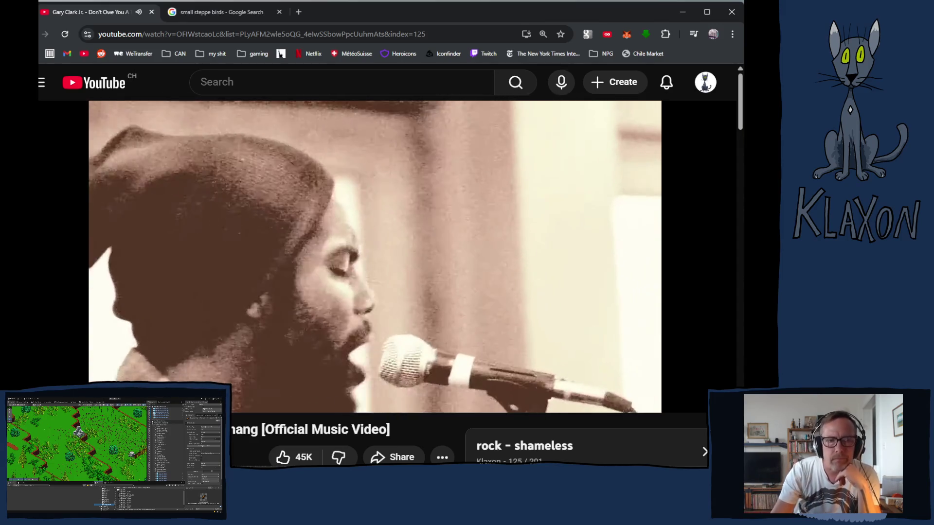
Step: Let the music video play through until the playlist autoplays the Easy video
mouse_move(225, 299)
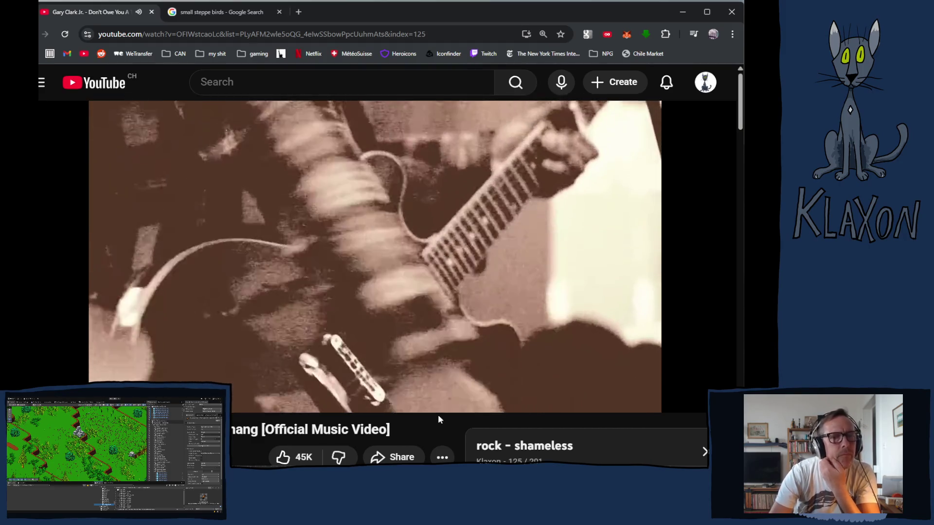
mouse_move(436, 410)
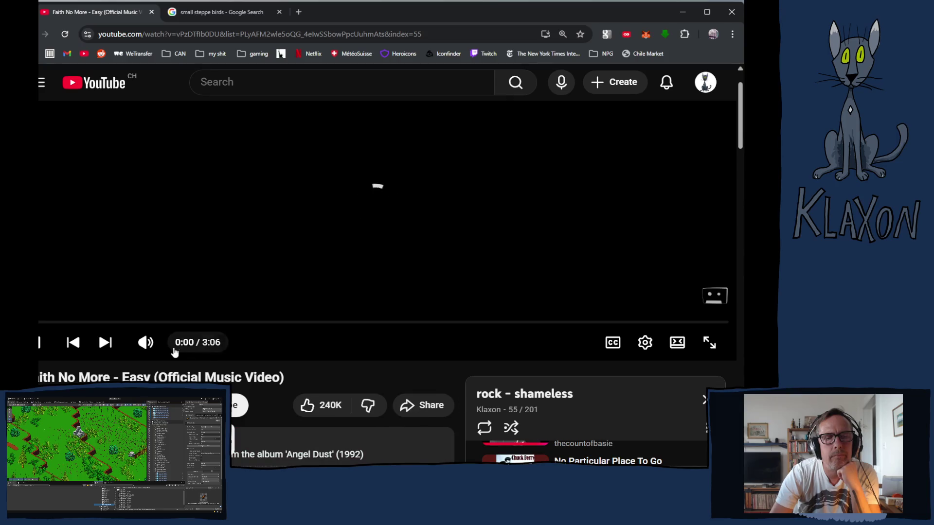
Step: Skip two tracks with the player's Next button, then return to SteppeBird.kra in Krita
left_click(104, 342)
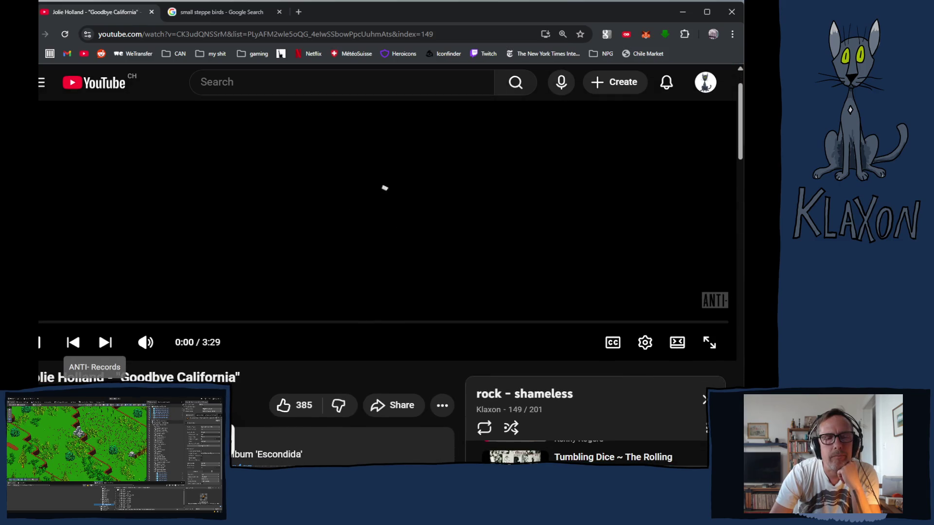
left_click(104, 342)
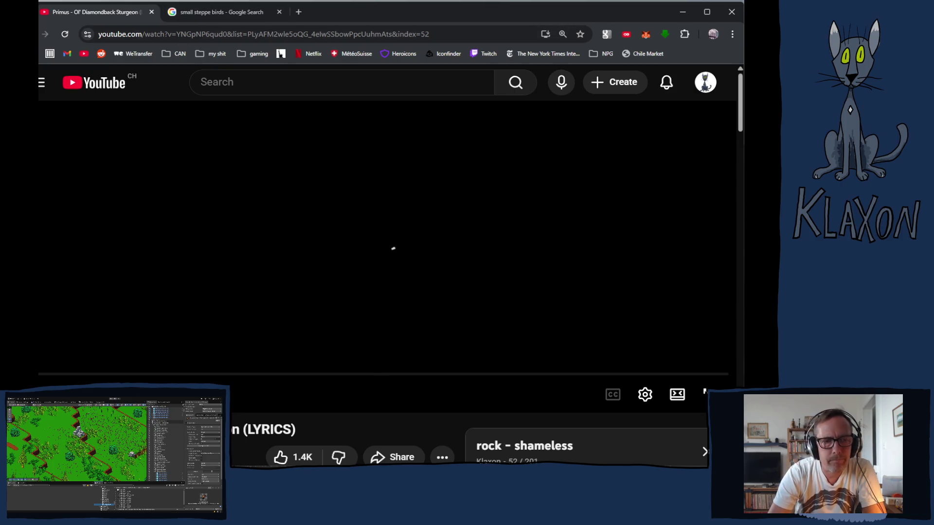
key("alt+Tab")
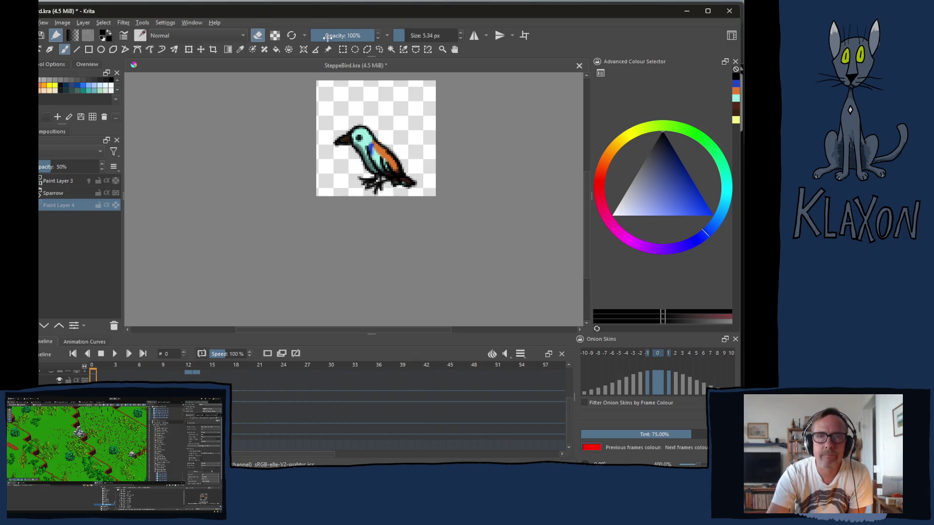
Step: Save SteppeBird.kra, switch to the IsometricBase workspace and close the document
key("ctrl+s")
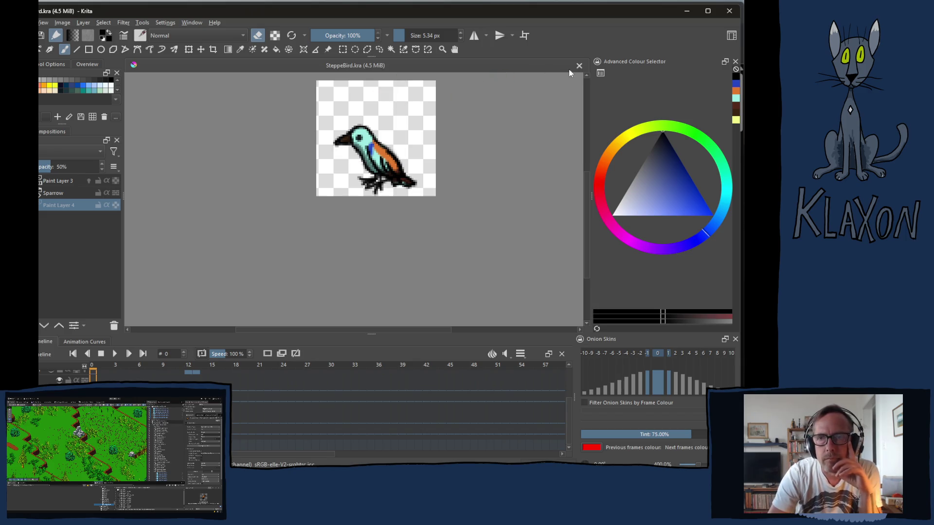
left_click(732, 36)
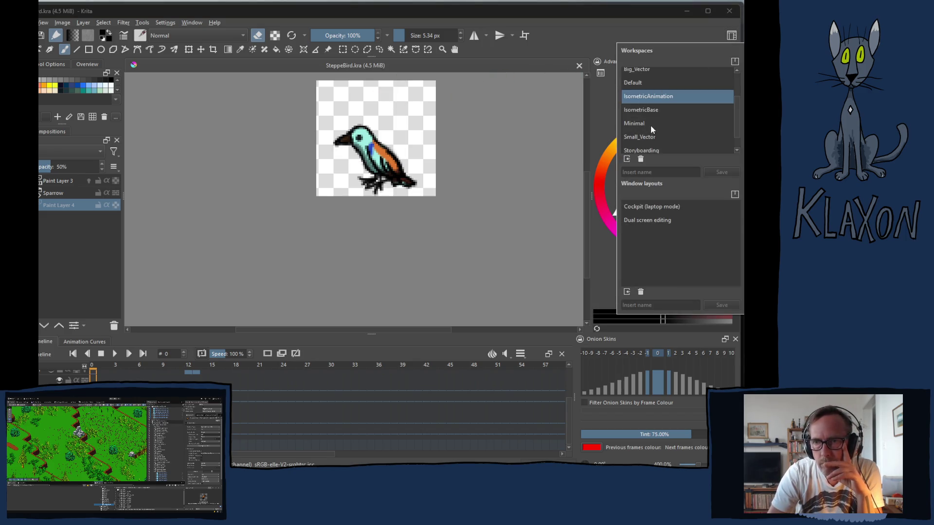
left_click(653, 109)
left_click(596, 51)
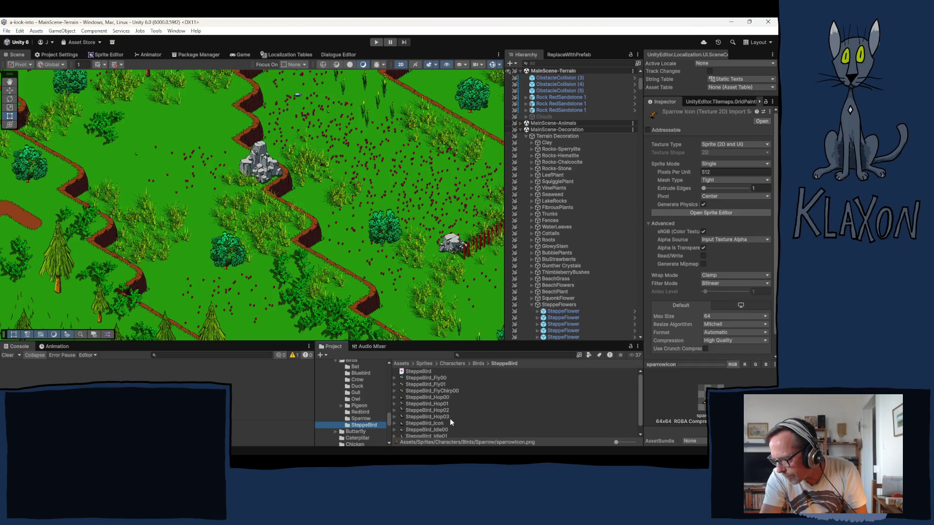
Step: Select SteppeBird_Fly00 through the last SteppeBird sprite, covering all 11 sprites
key("Down")
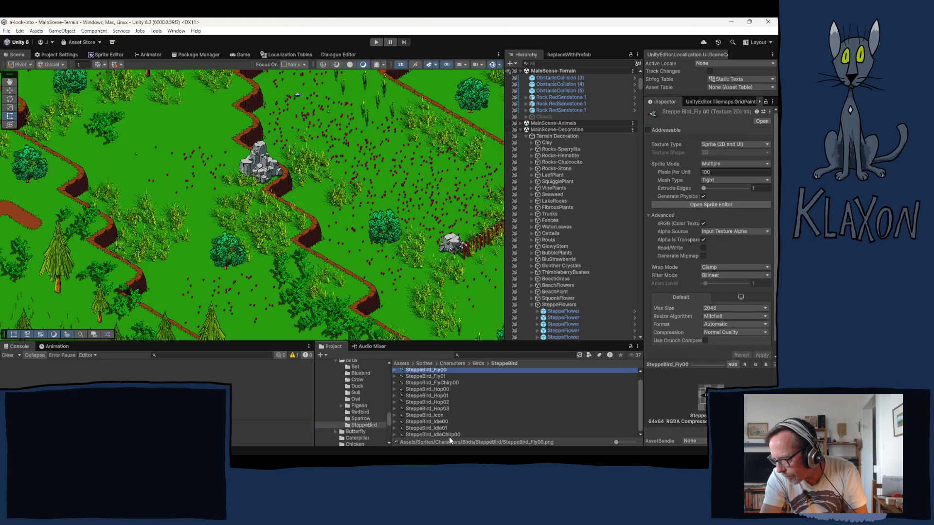
left_click(434, 434, "shift")
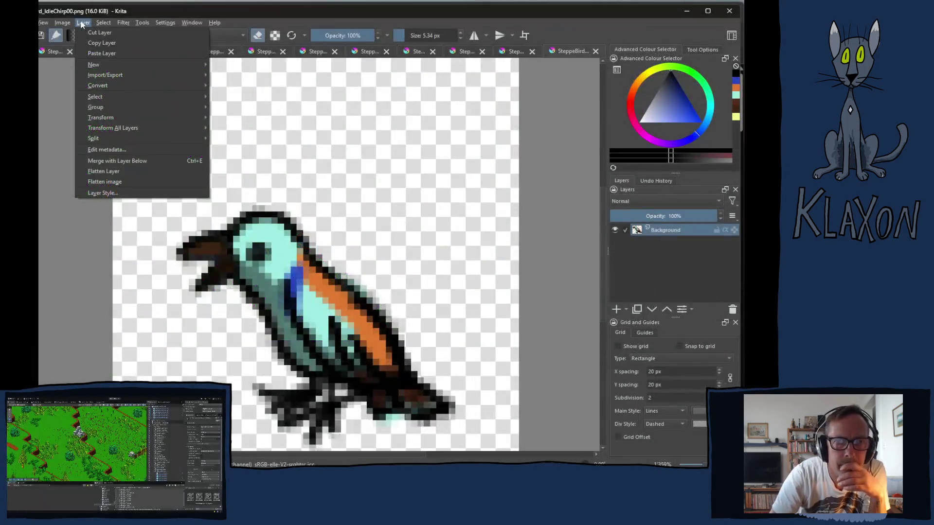
Step: Mirror the IdleChirp00 bird horizontally, undoing an accidental vertical flip, and save as PNG
mouse_move(59, 24)
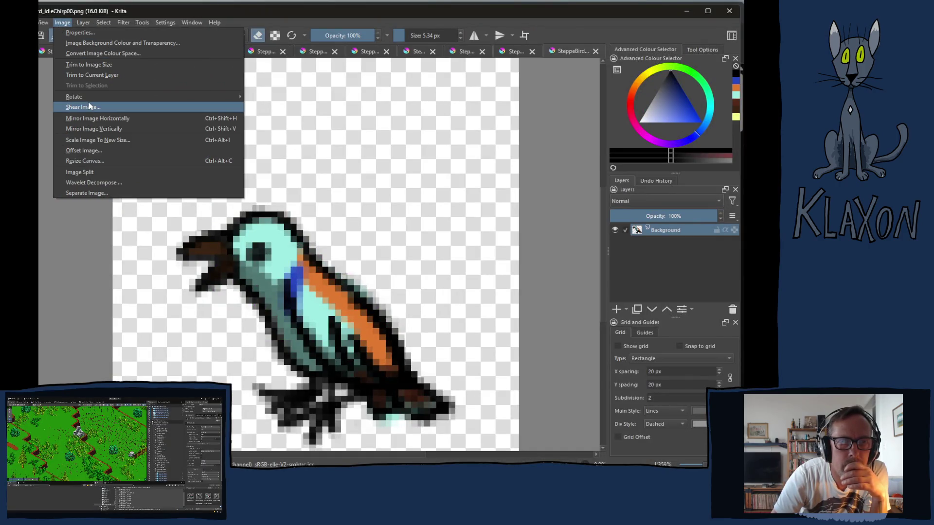
left_click(97, 130)
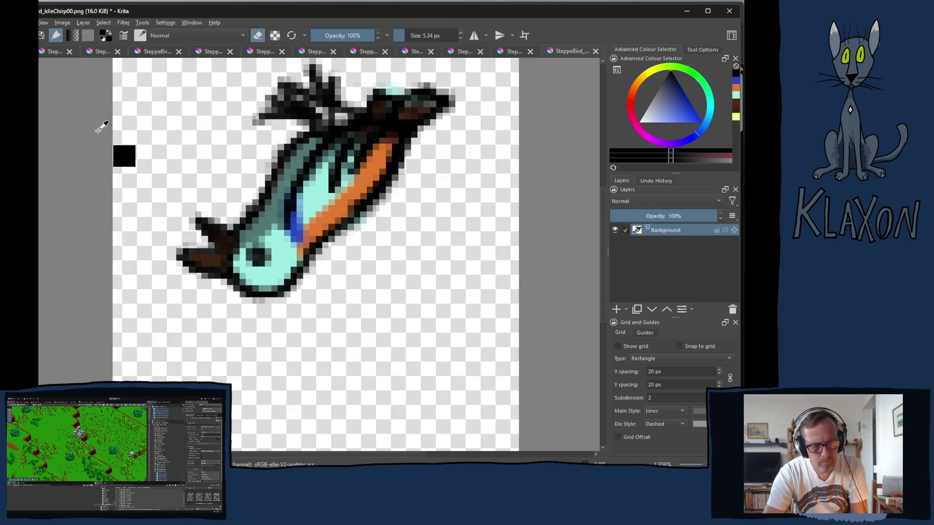
key("ctrl+z")
key("ctrl+shift+h")
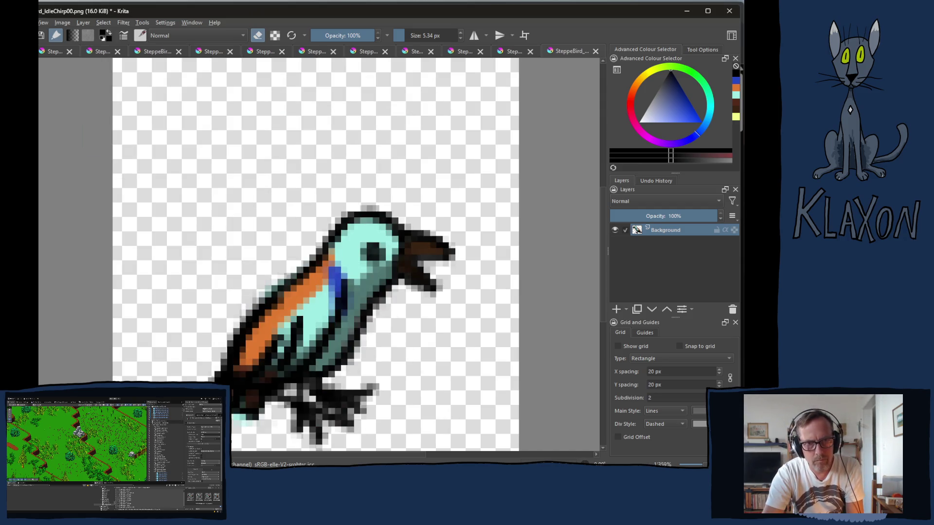
key("ctrl+shift+s")
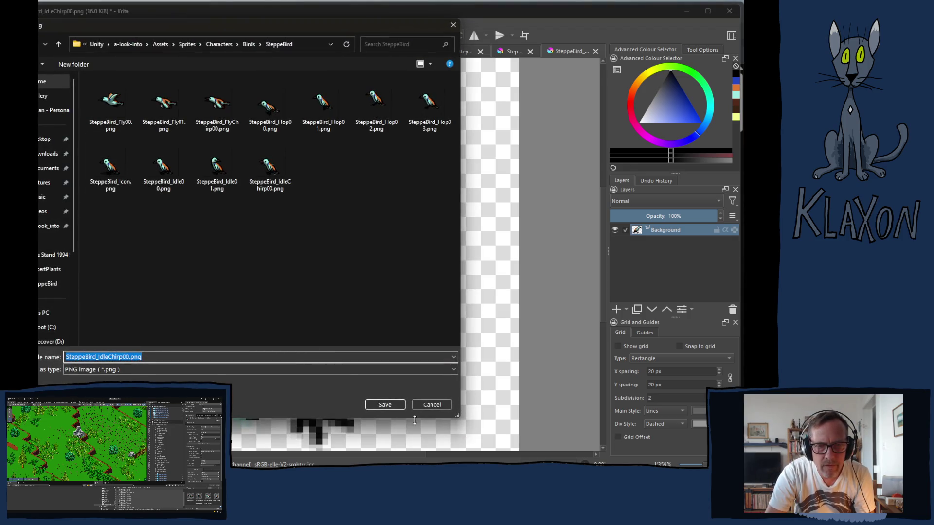
key("Return")
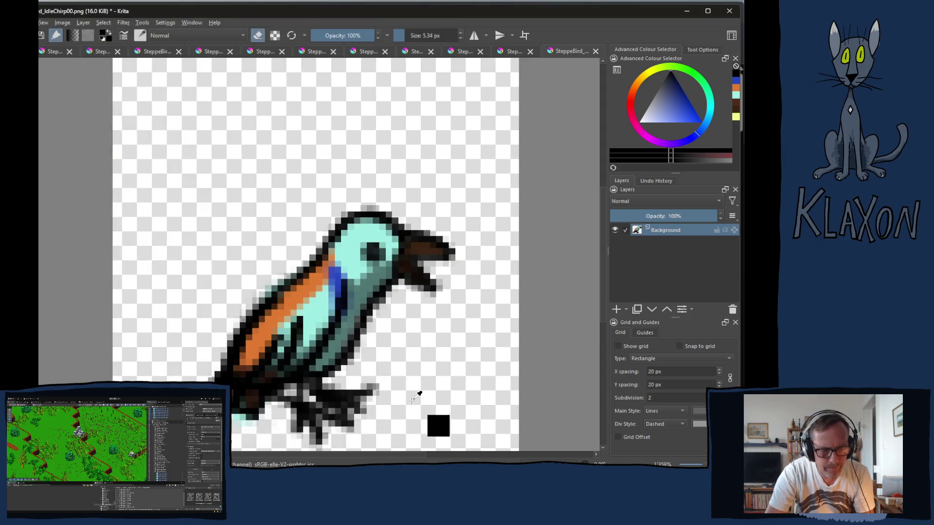
key("Return")
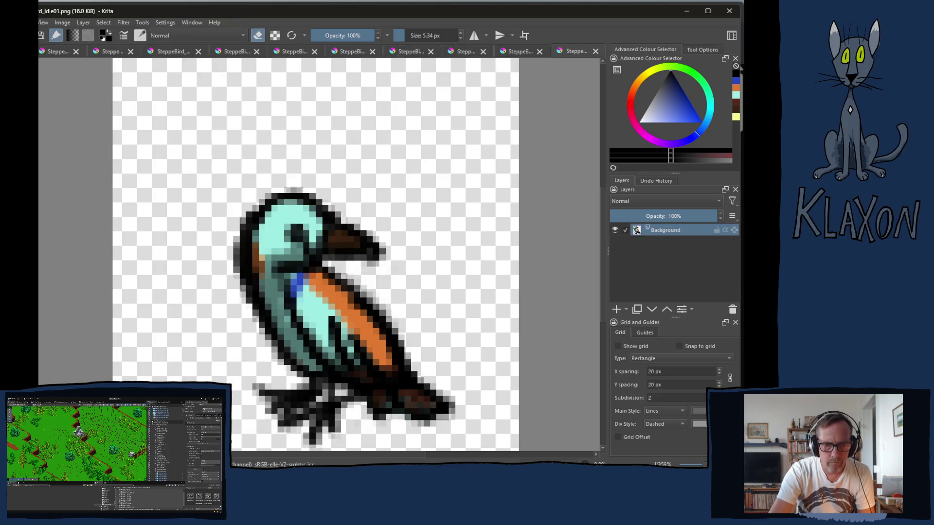
Step: Mirror SteppeBird_Idle01 horizontally, save it as PNG and close it
key("ctrl+shift+m")
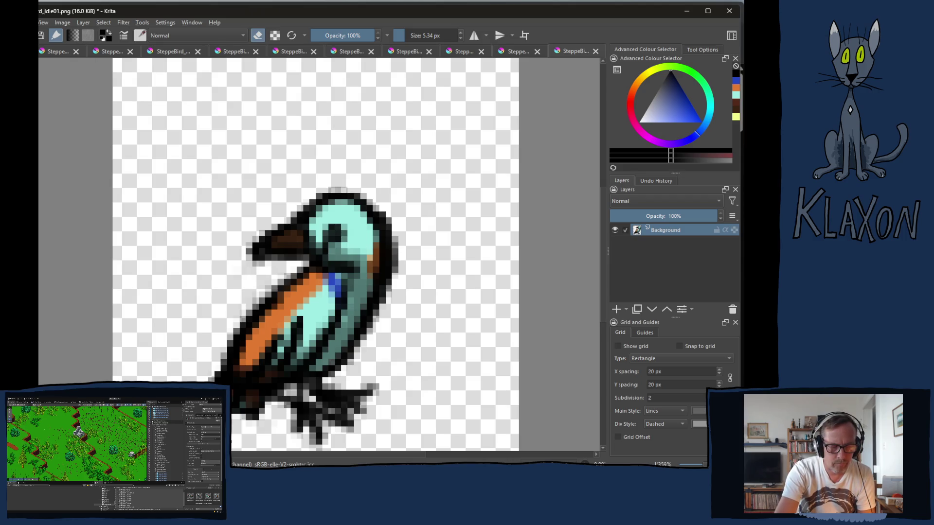
key("ctrl+s")
key("Return")
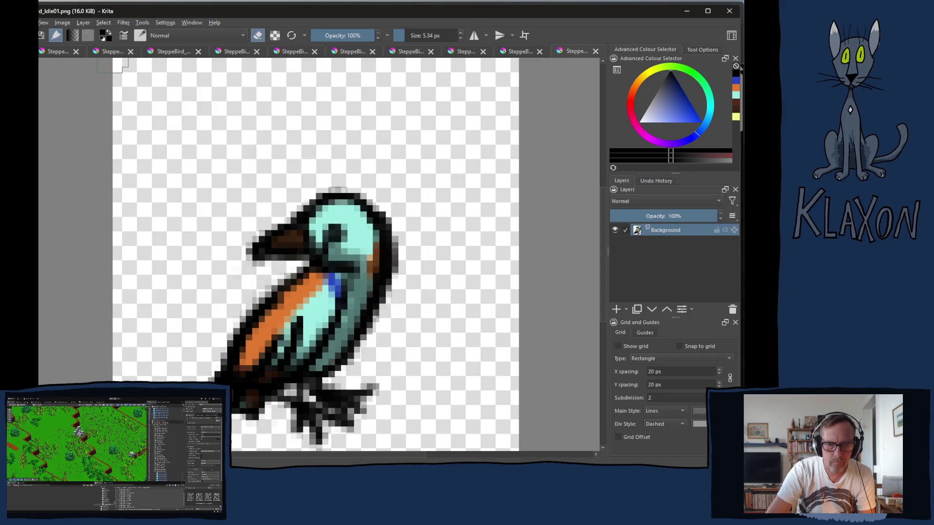
key("ctrl+w")
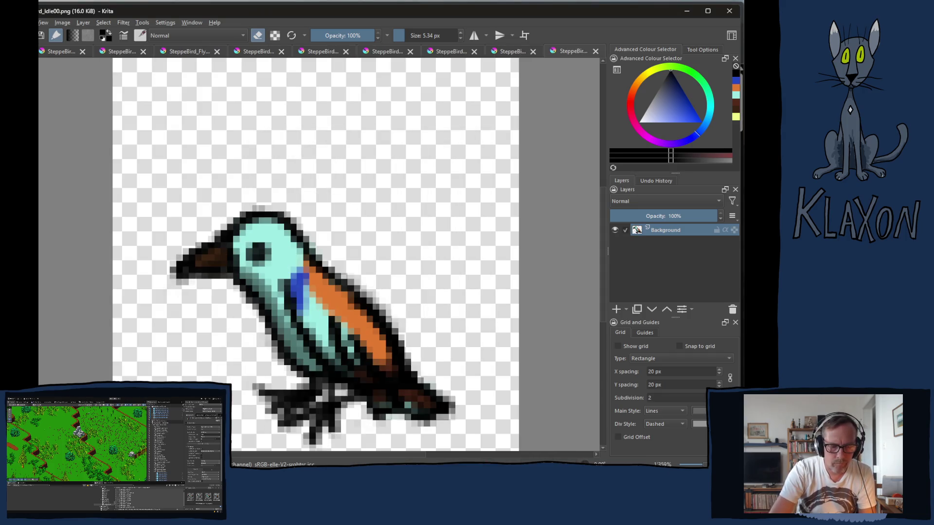
Step: Mirror SteppeBird_Idle00 horizontally, save it as PNG and close it
key("m")
key("ctrl+s")
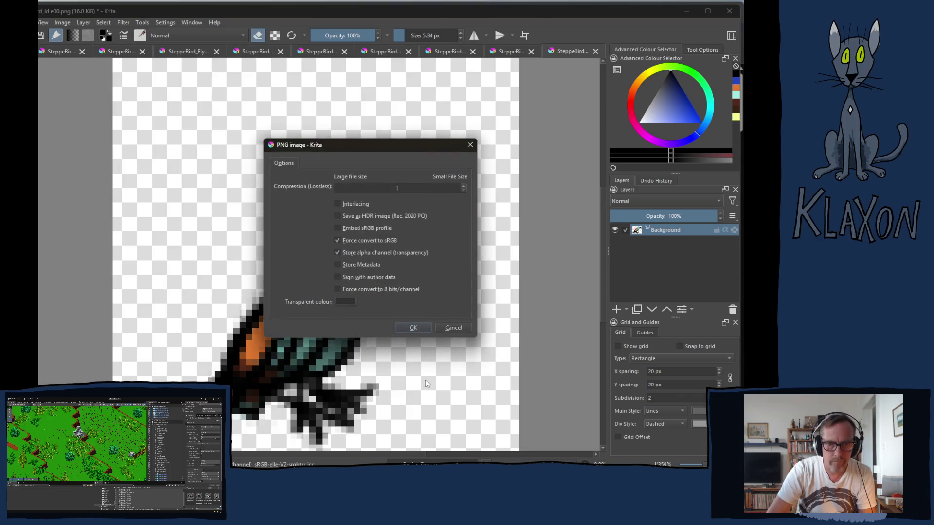
key("Return")
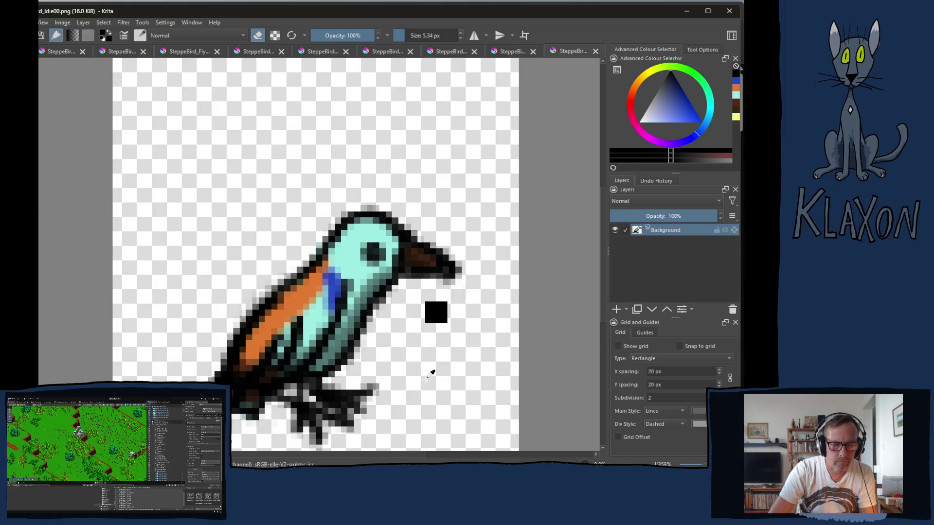
key("ctrl+w")
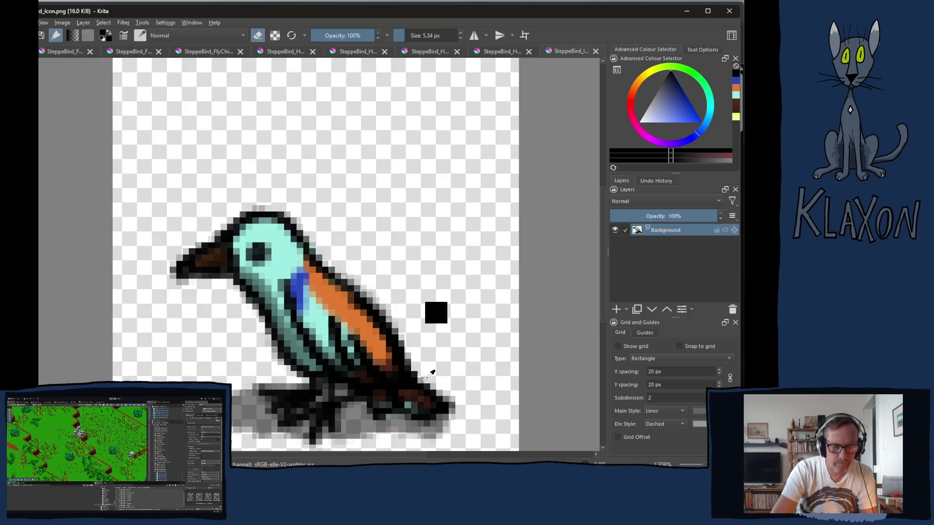
Step: Mirror, save as PNG and close the Icon and Hop03 sprites
key("m")
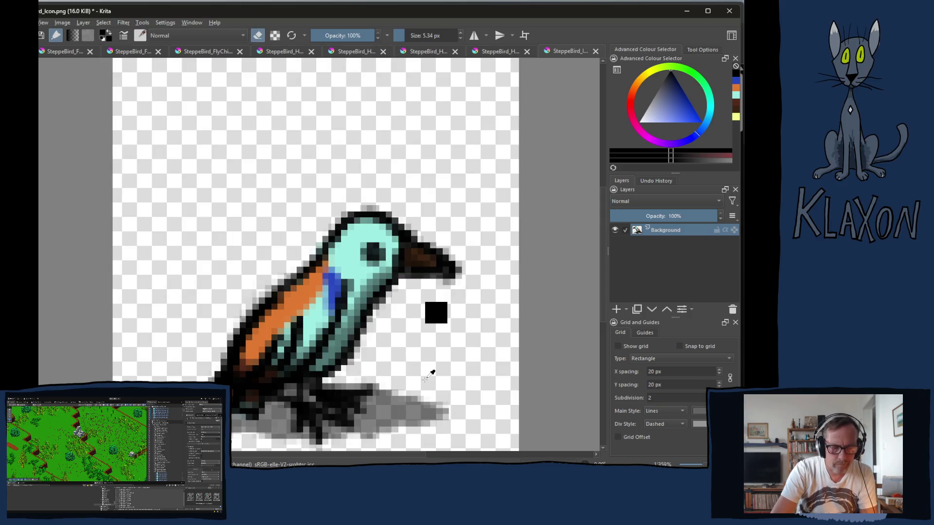
key("ctrl+s")
key("Return")
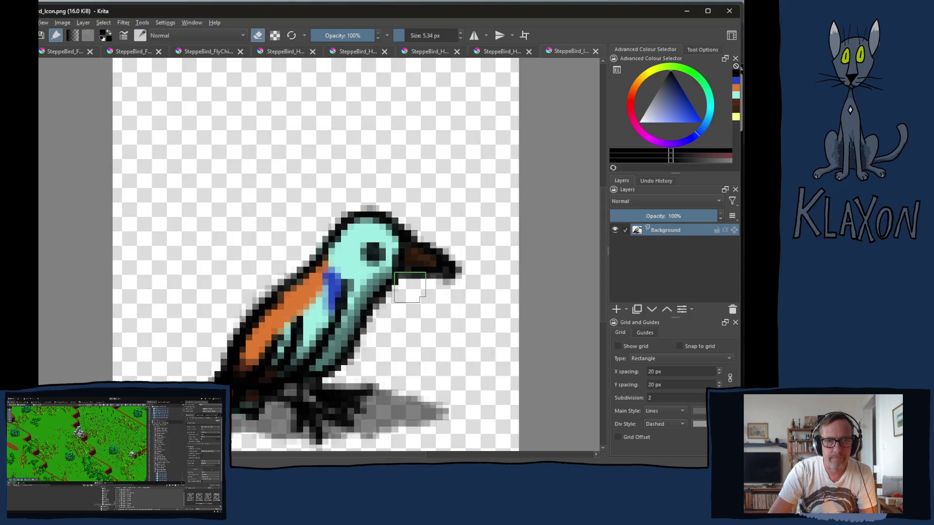
key("ctrl+w")
key("m")
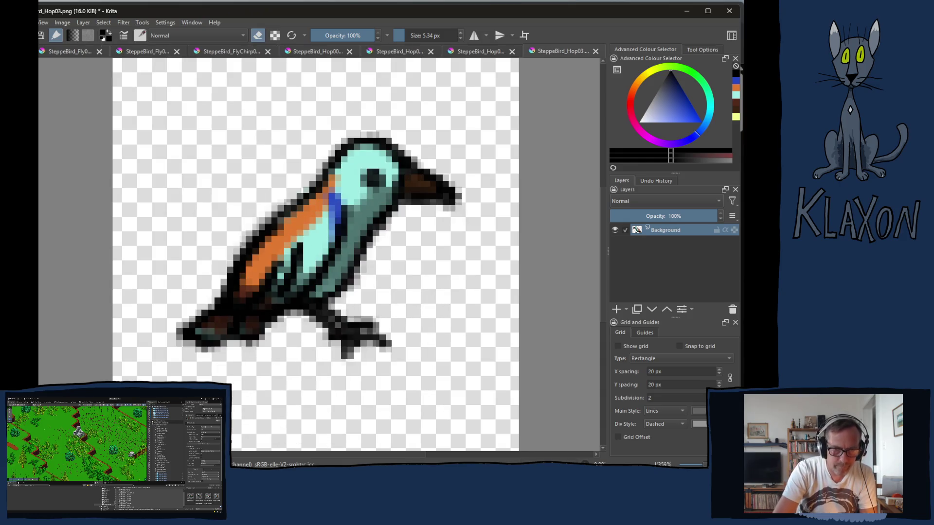
key("ctrl+s")
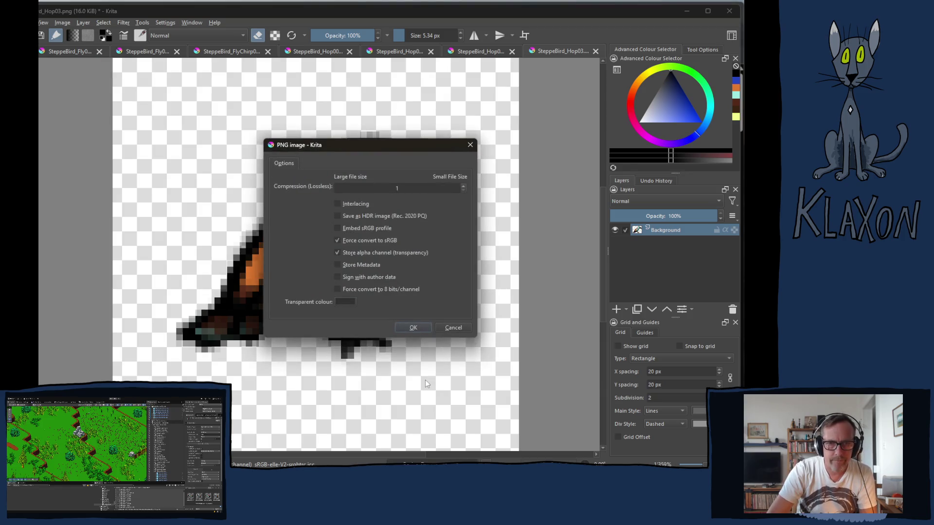
key("Return")
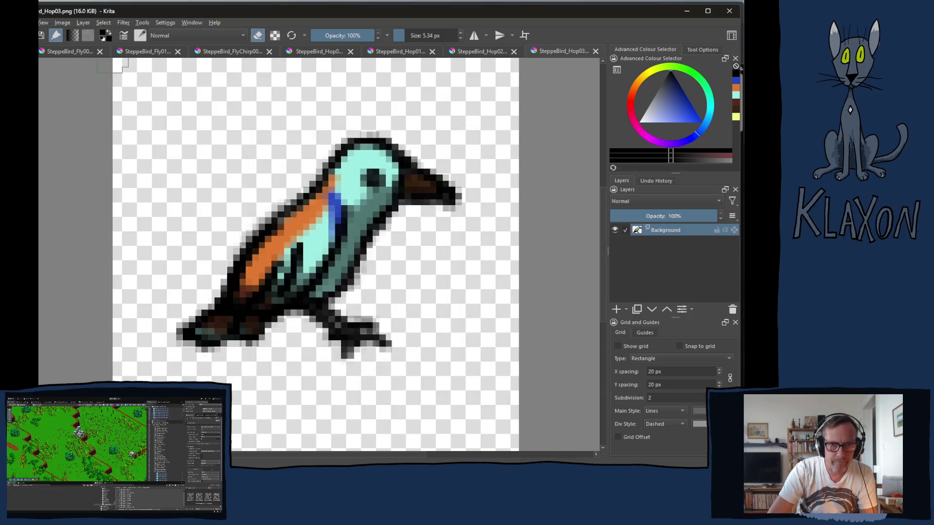
key("ctrl+w")
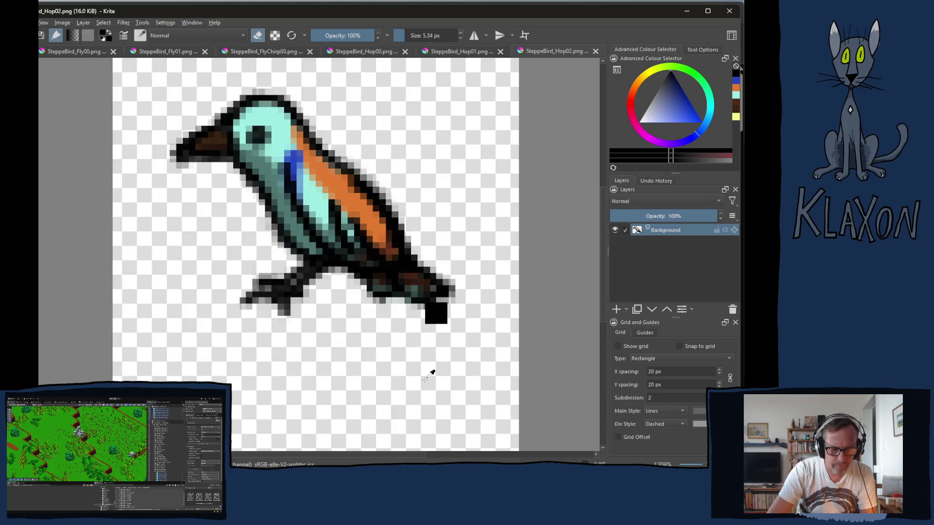
Step: Mirror, save as PNG and close the Hop02 and Hop01 sprites
key("m")
key("ctrl+s")
key("Return")
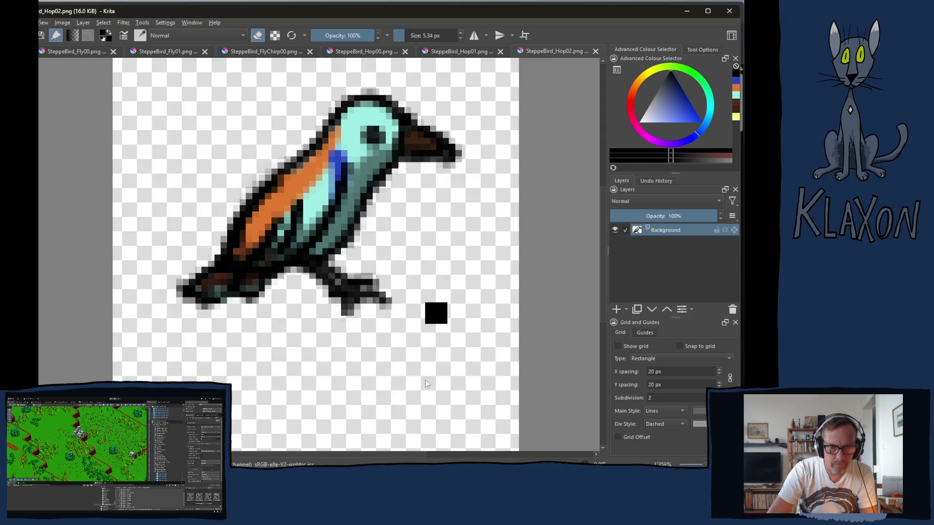
key("ctrl+w")
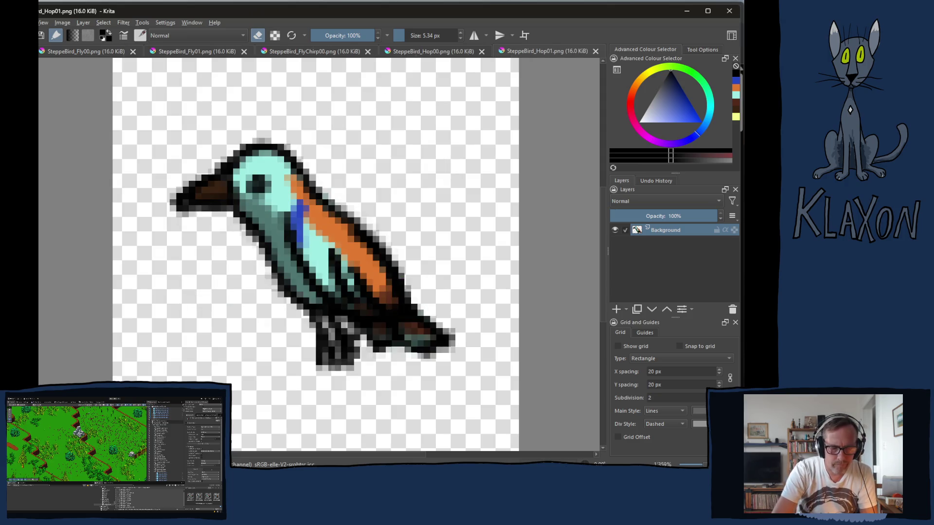
key("m")
left_click(434, 317)
key("ctrl+s")
key("Return")
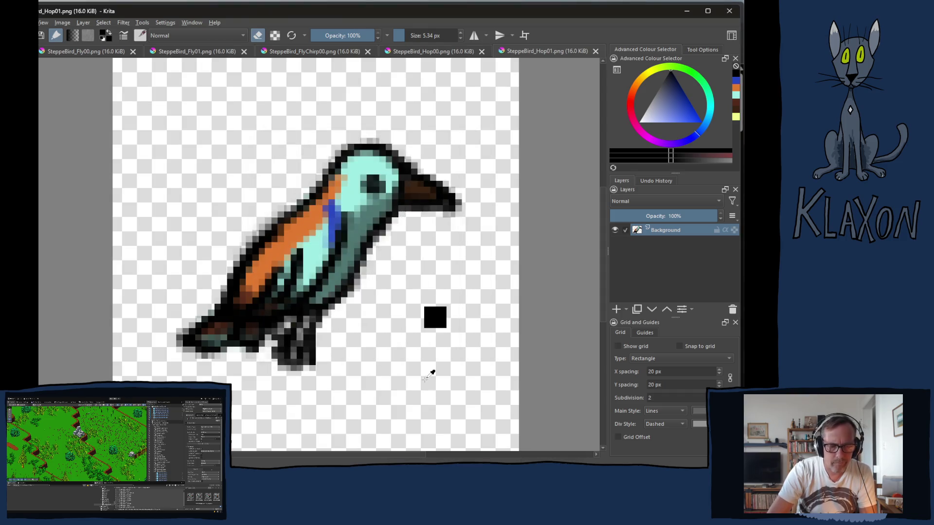
key("ctrl+w")
Step: Mirror, save as PNG and close the Hop00 and FlyChirp00 sprites
left_click(432, 320)
key("m")
left_click(432, 319)
key("ctrl+s")
key("Return")
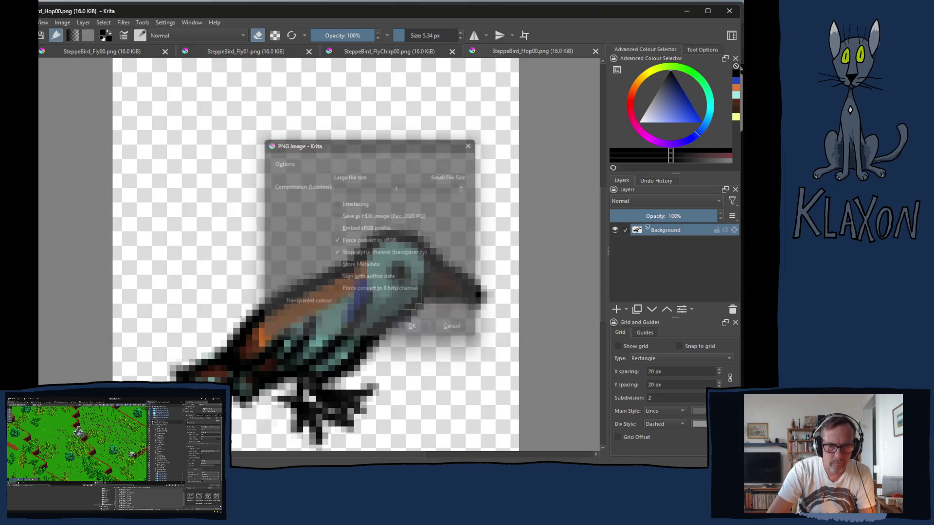
key("ctrl+w")
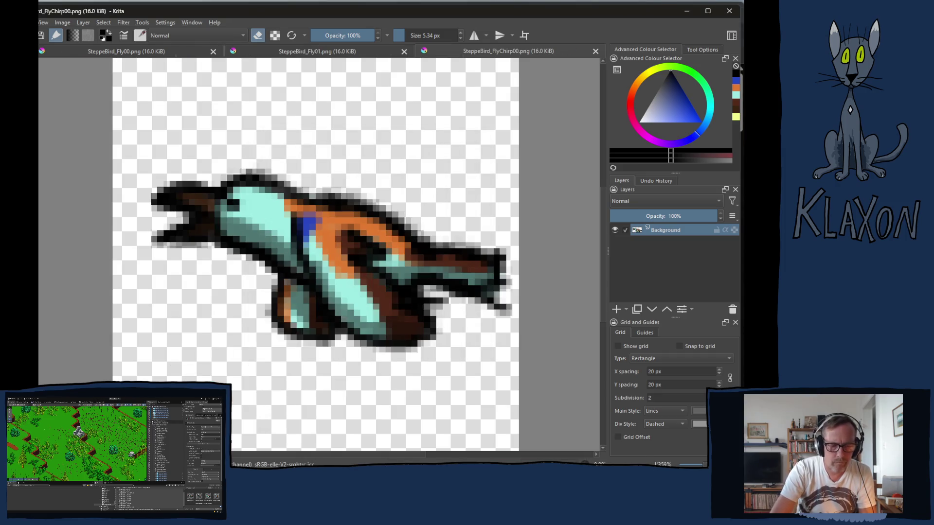
key("m")
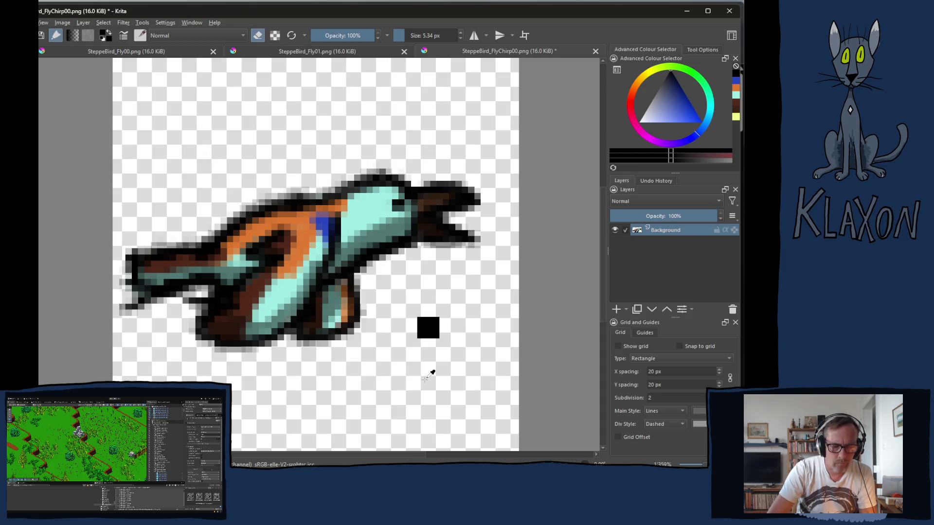
key("ctrl+s")
key("Return")
key("ctrl+w")
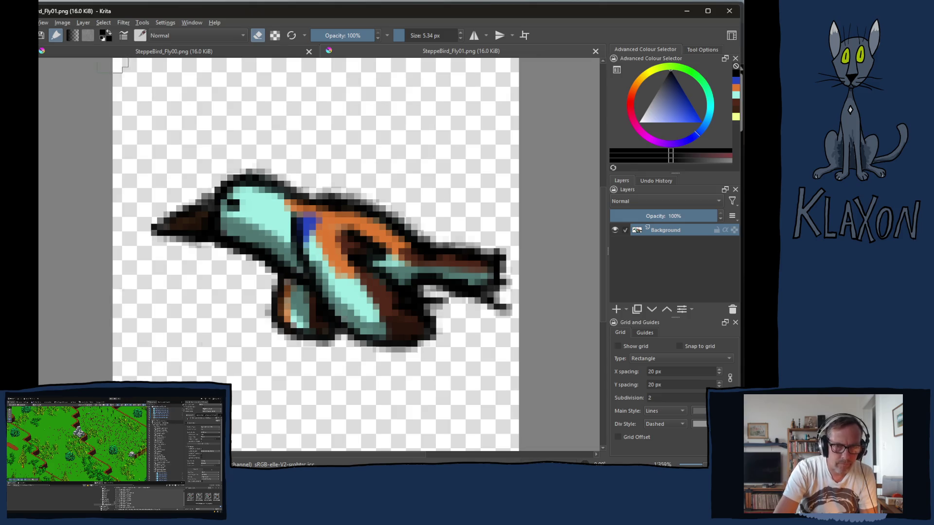
Step: Mirror, save as PNG and close Fly01 and Fly00, leaving no images open
key("m")
key("ctrl+s")
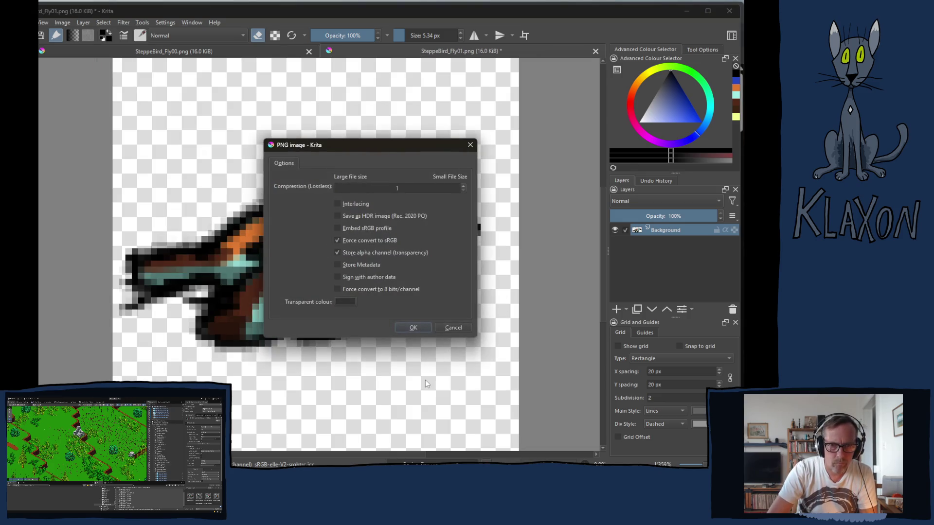
key("Return")
key("ctrl+w")
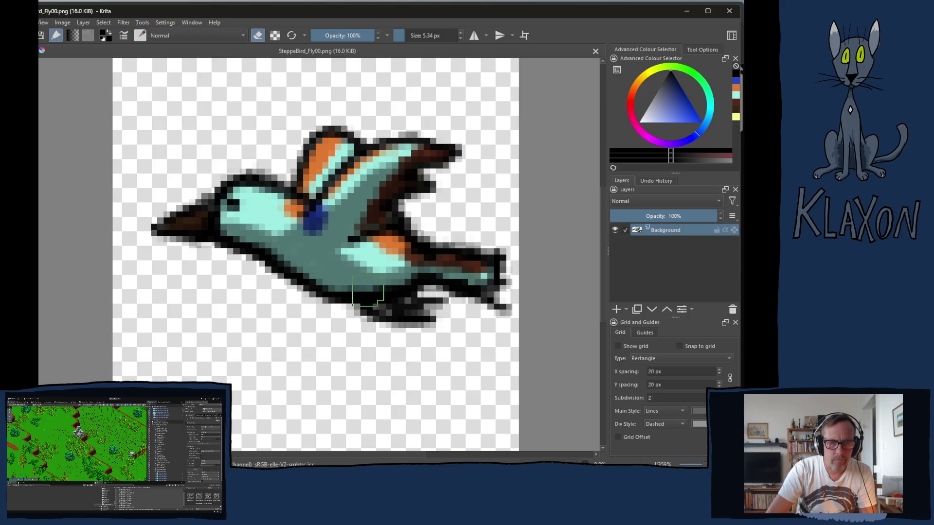
key("m")
key("ctrl+s")
key("Return")
key("ctrl+w")
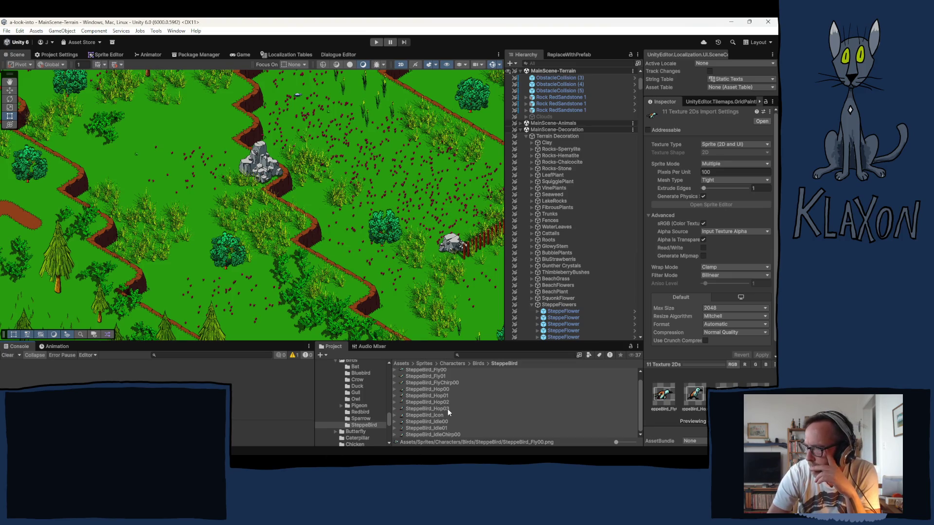
Step: Select all SteppeBird assets, then inspect SteppeBird_Hop02 and collapse SteppeFlowers in the Hierarchy
scroll(447, 409, "up", 1)
scroll(462, 408, "down", 1)
key("ctrl+a")
left_click(433, 402)
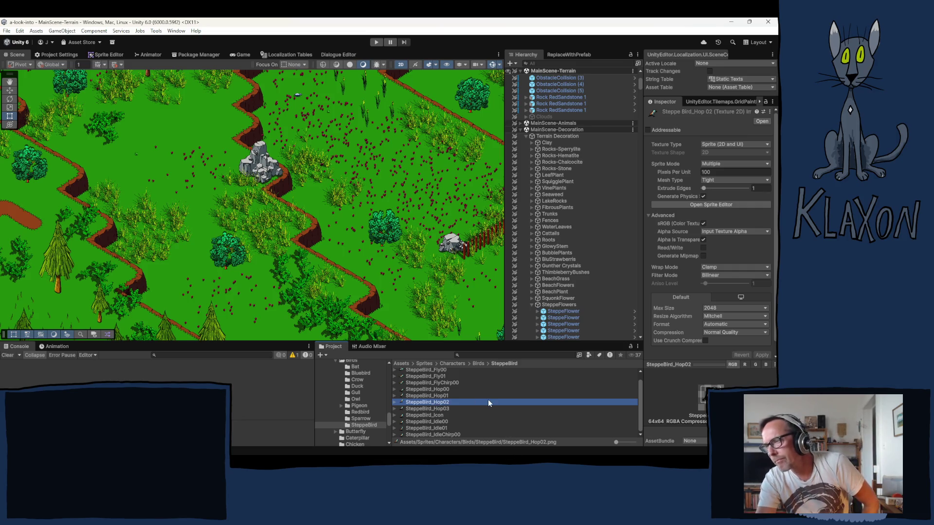
left_click(531, 305)
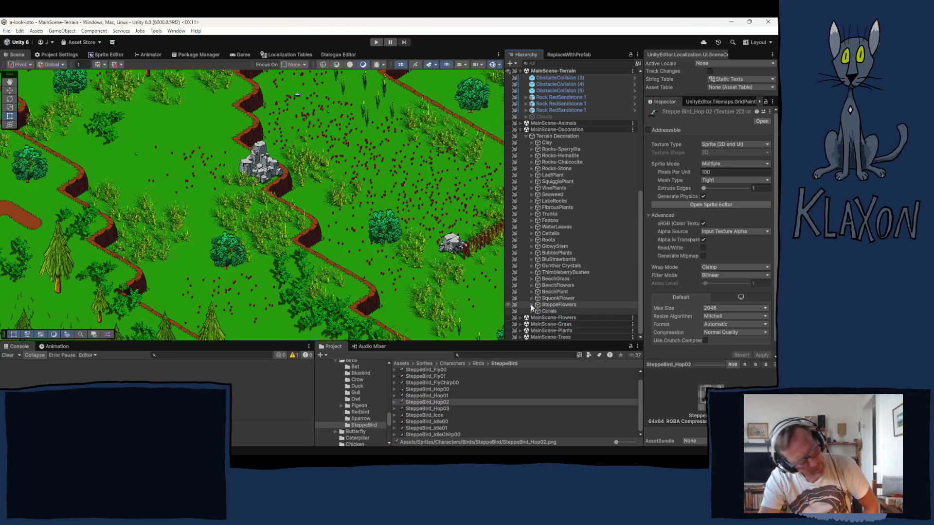
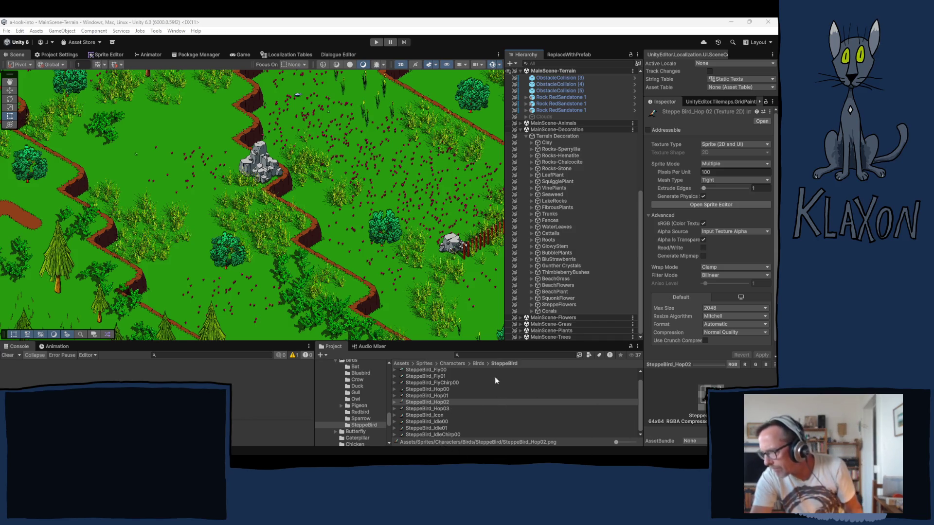
Step: Rename the SteppeBird sprite folder in Birds to 'Roller'
left_click(360, 426)
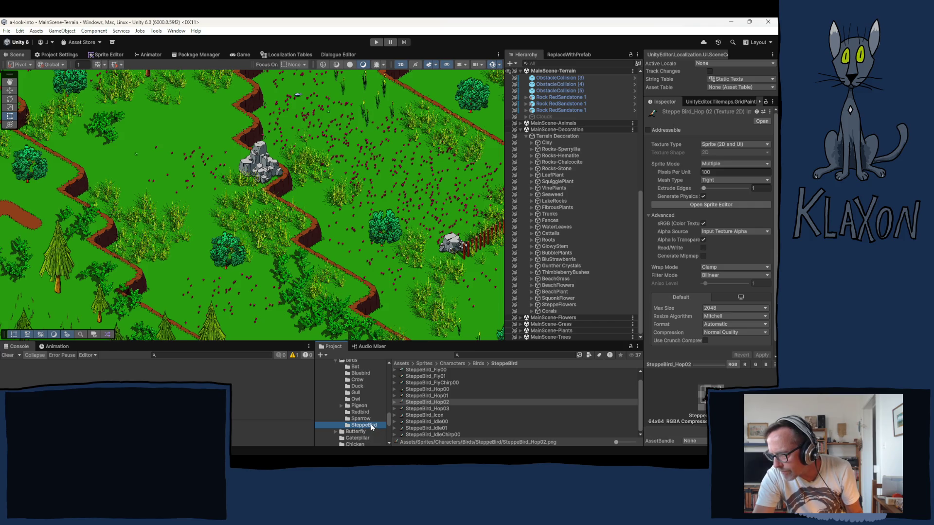
left_click(371, 426)
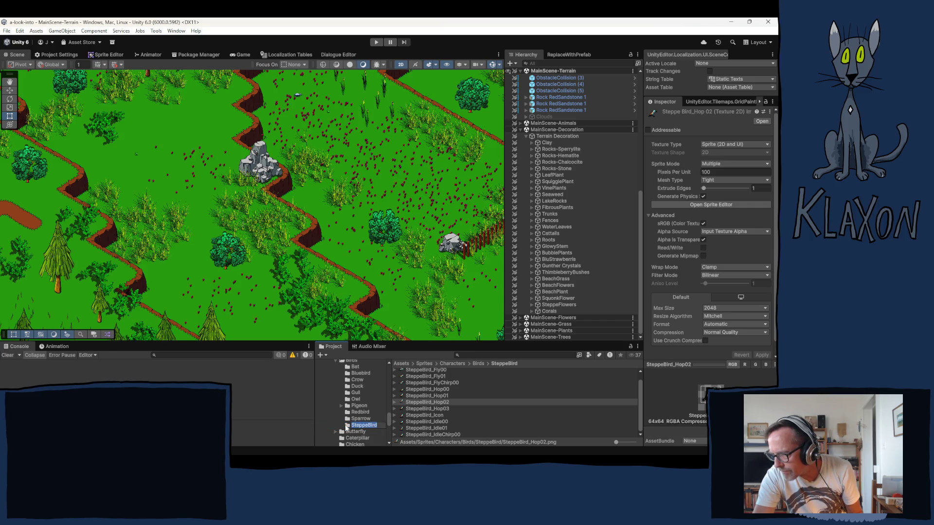
type("Roller")
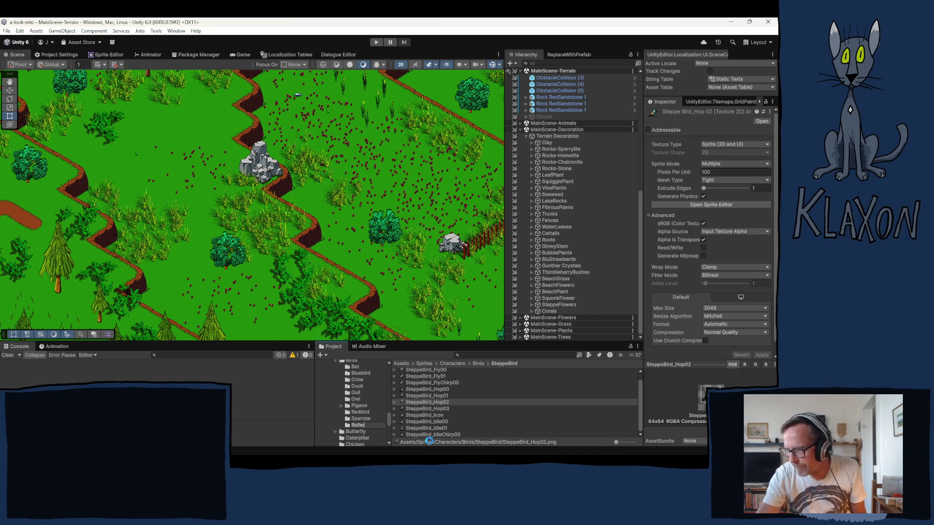
key("Return")
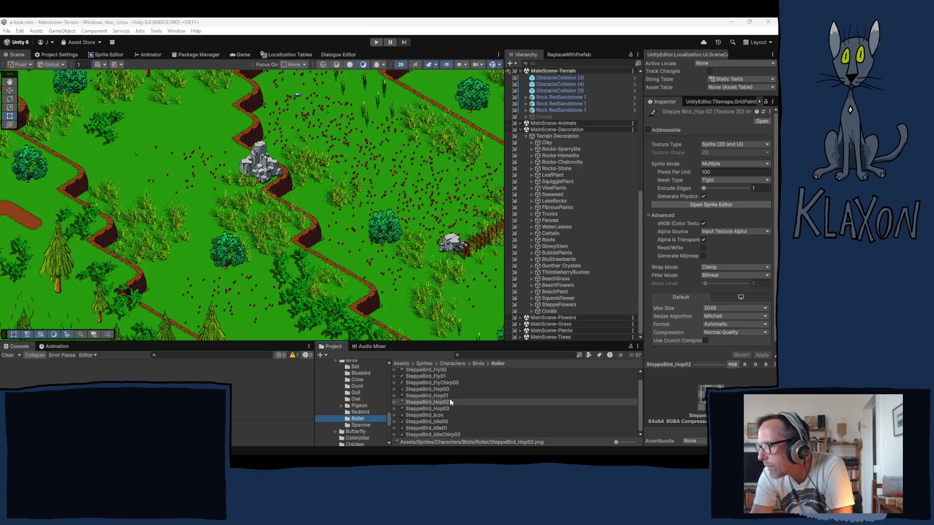
scroll(425, 392, "up", 1)
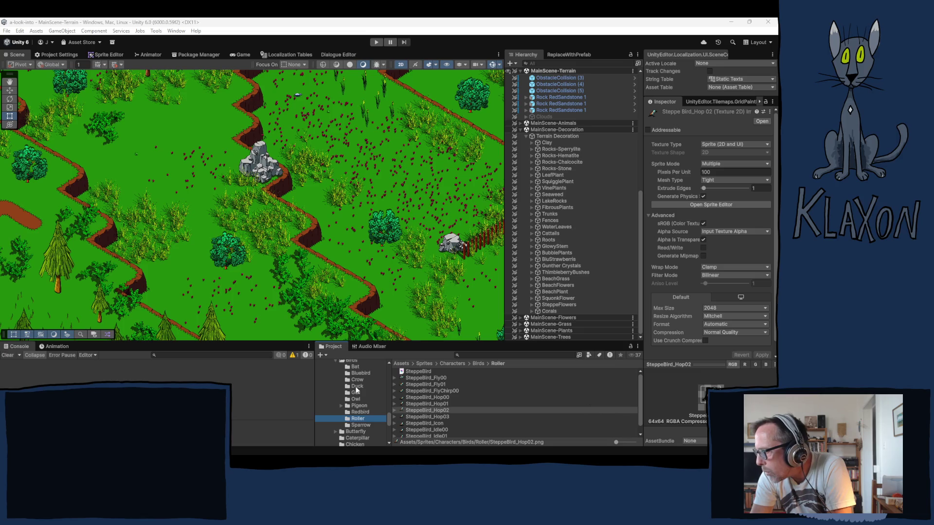
Step: Check the SteppeBird_Fly00 and Fly01 sprites, collapse Terrain Decoration, and expand MainScene-Animals to RedBirds
left_click(434, 378)
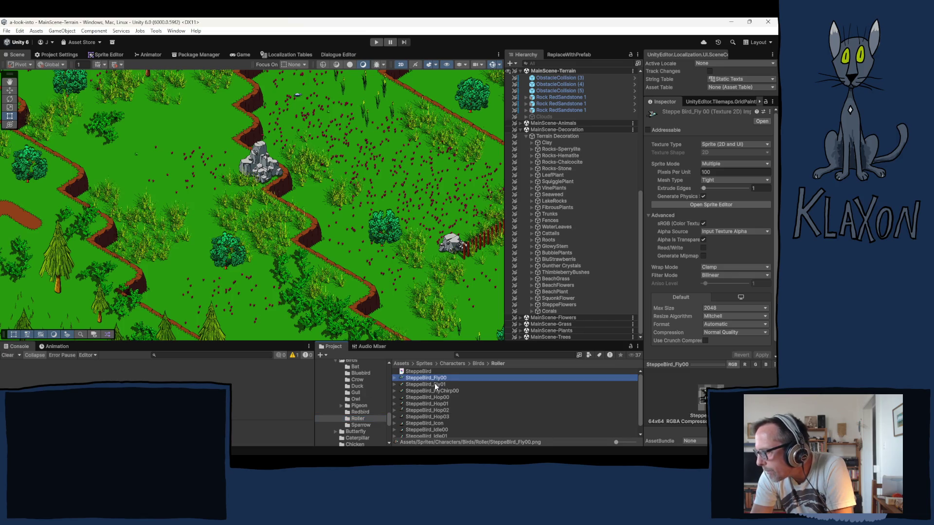
left_click(435, 385)
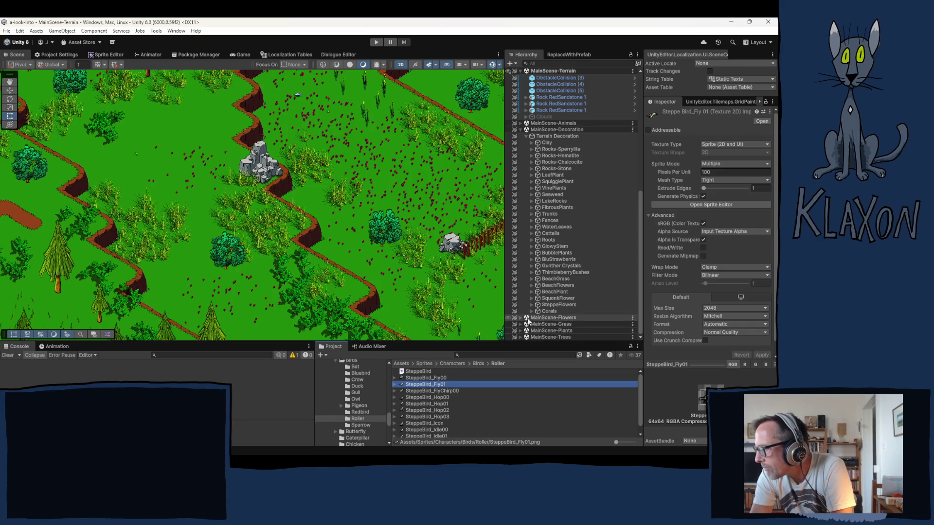
left_click(528, 136)
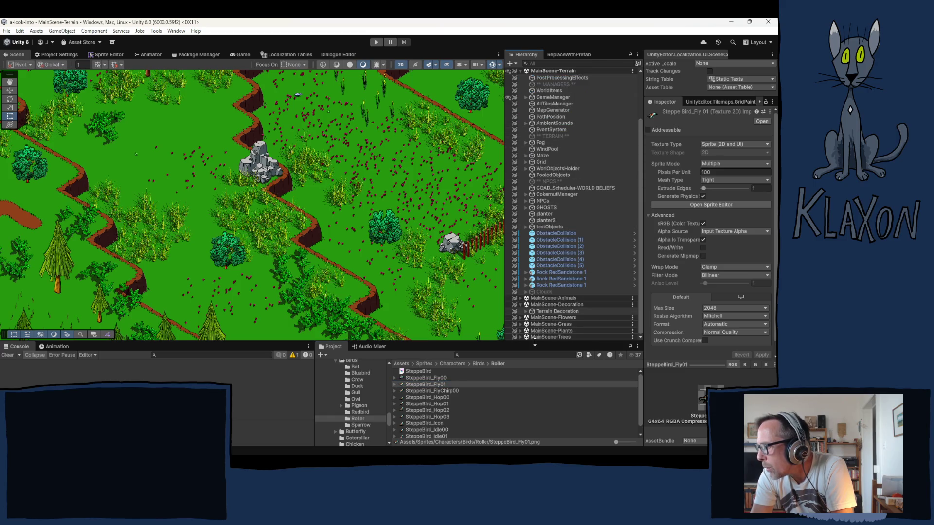
left_click(520, 298)
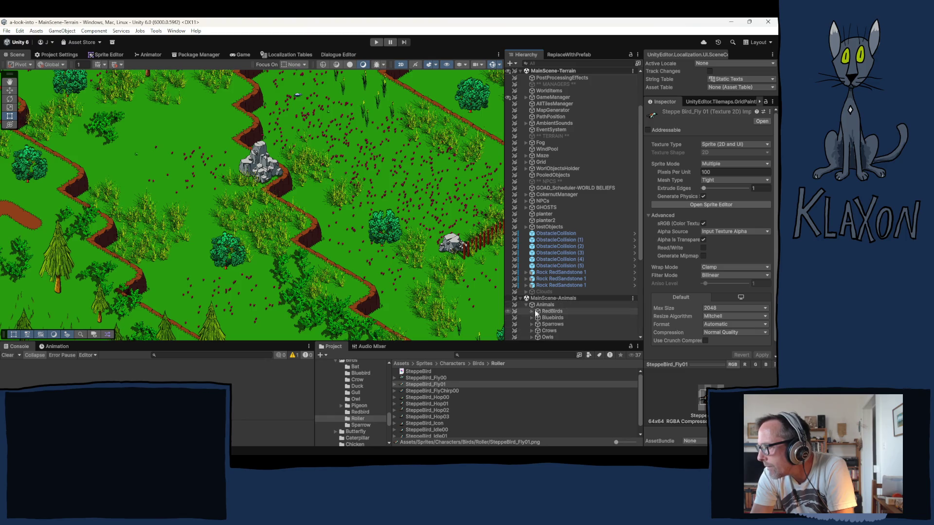
scroll(574, 320, "down", 5)
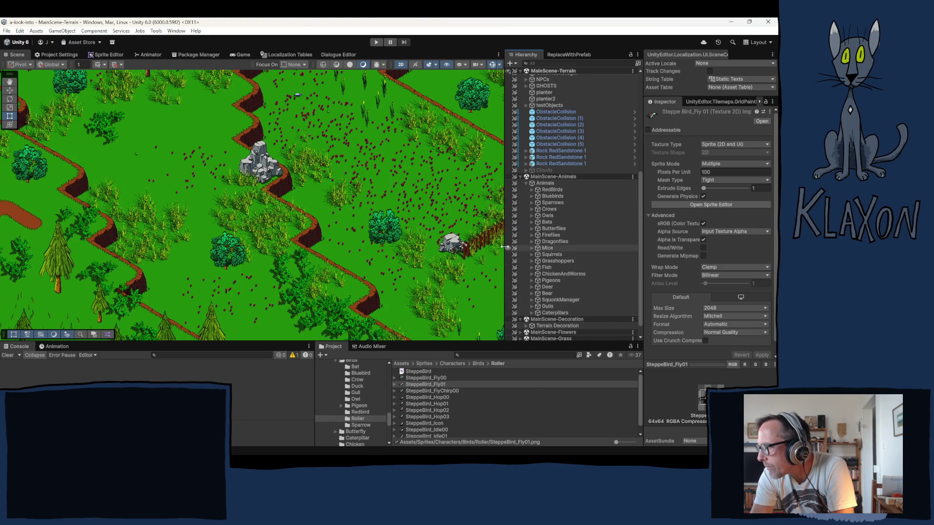
left_click(552, 190)
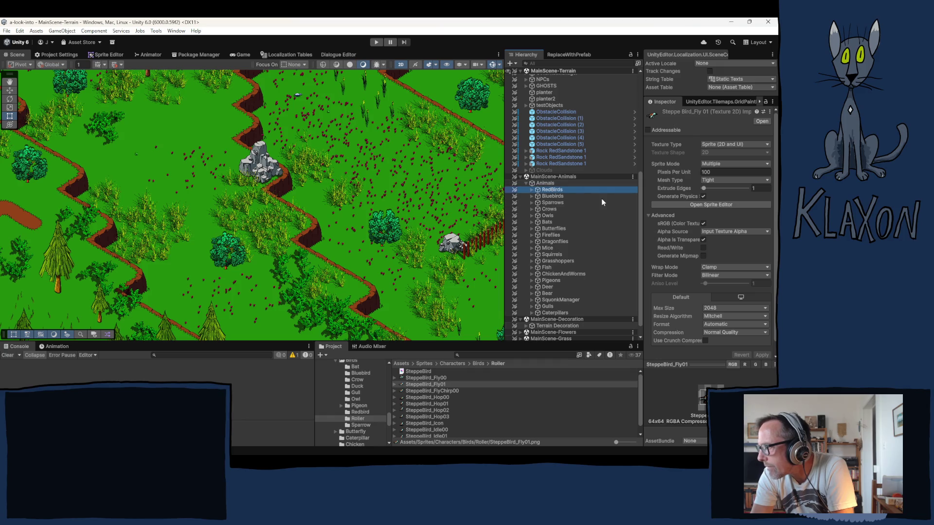
Step: Expand RedBirds > Family, select a Redbird instance, and ping its source prefab asset
left_click(532, 189)
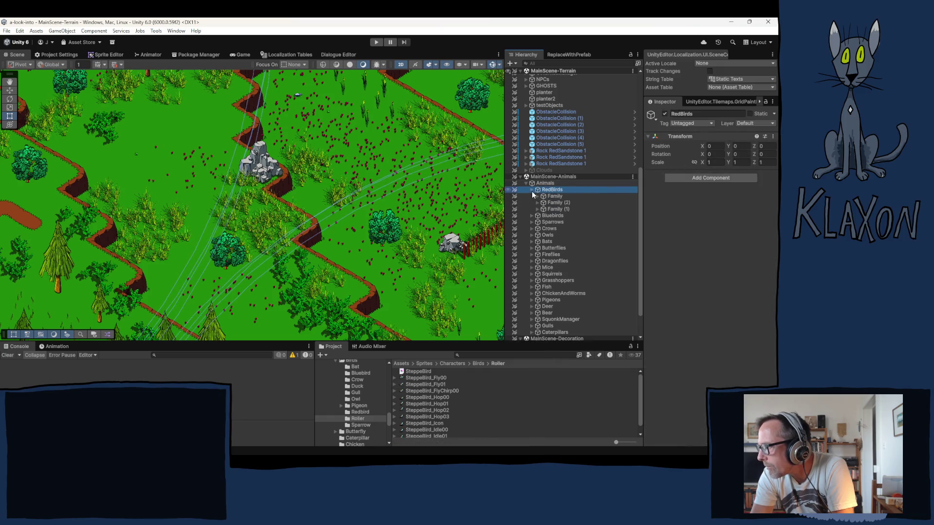
left_click(537, 196)
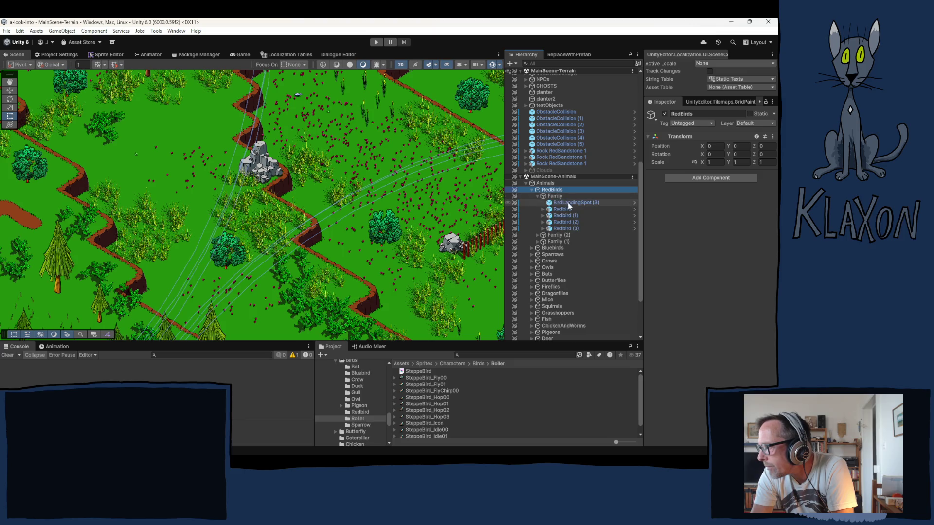
left_click(565, 208)
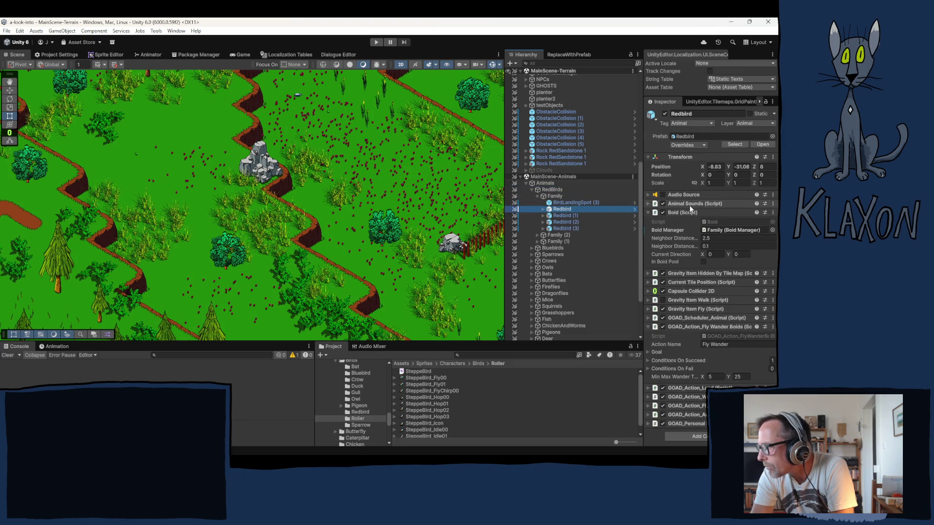
left_click(687, 137)
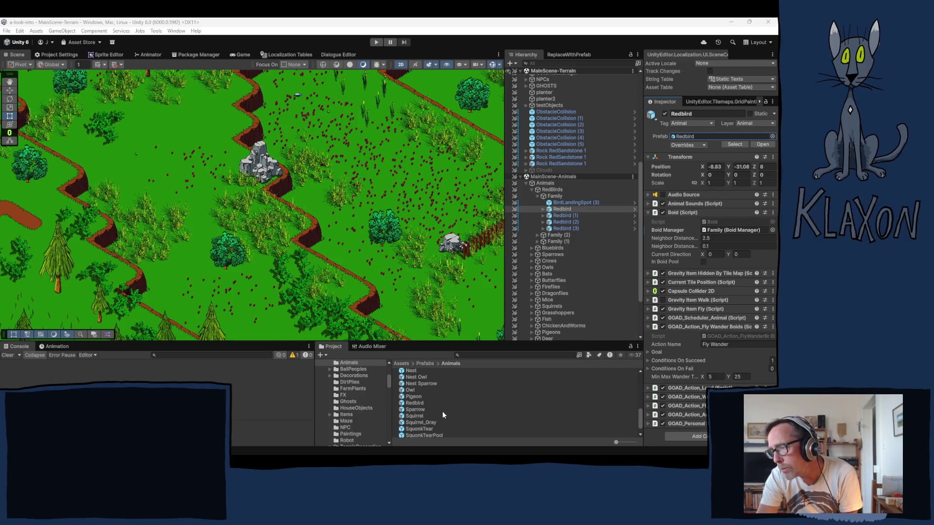
Step: Duplicate the Redbird prefab and rename the Redbird 1 copy to 'Roller'
left_click(419, 402)
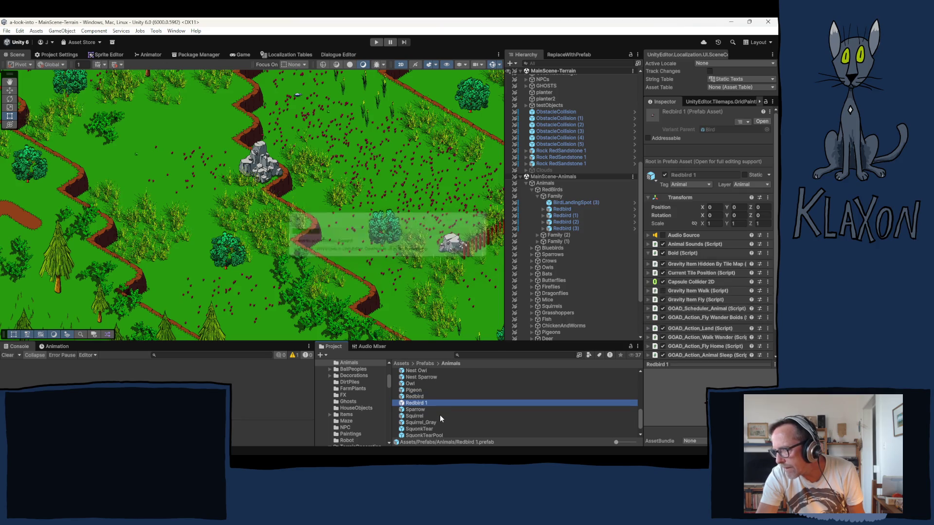
left_click(419, 404)
type("Roller")
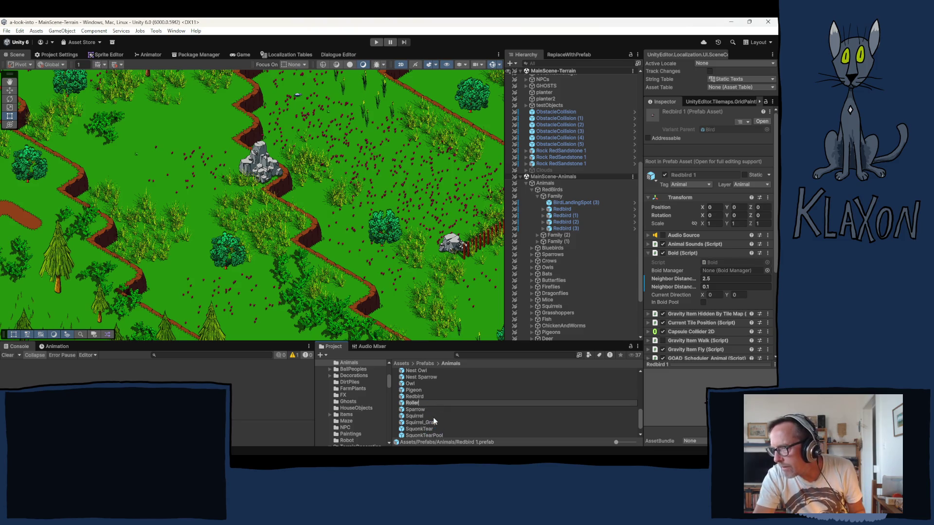
key("Return")
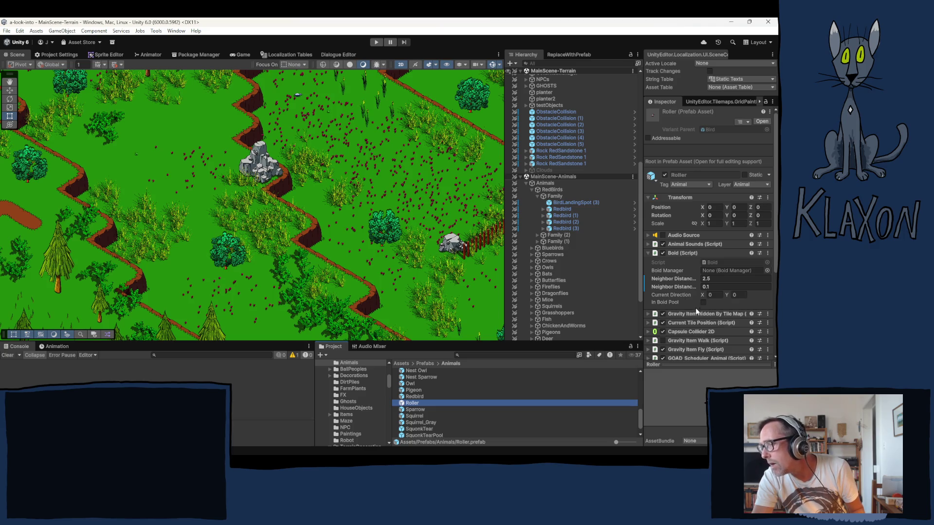
Step: In the Roller prefab, replace Crowidle0000's Redbird_Idle00 sprite with SteppeBird_Idle00 and save
double_click(410, 405)
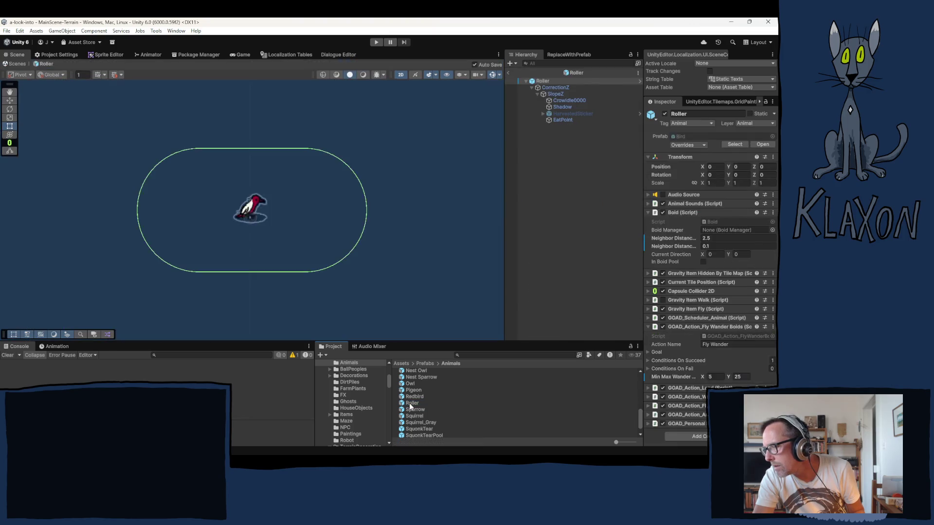
left_click(565, 100)
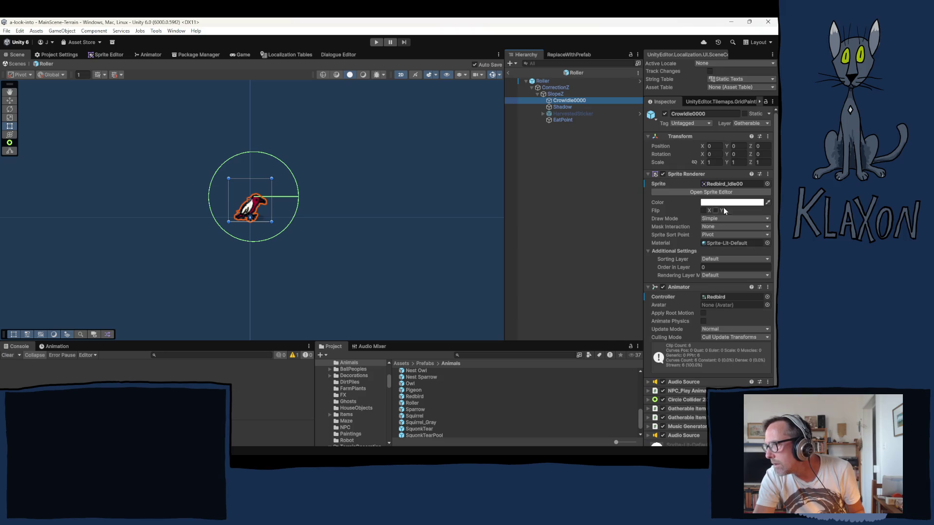
left_click(714, 183)
scroll(353, 428, "down", 4)
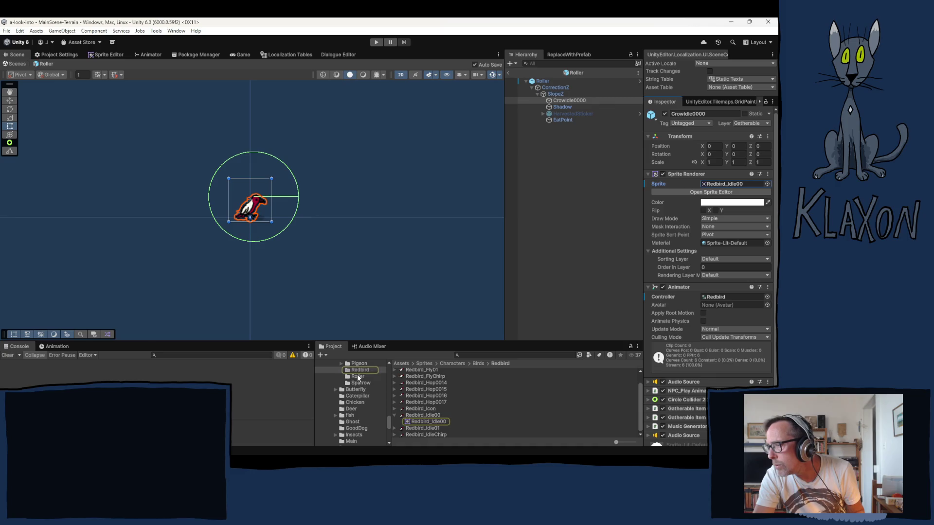
left_click(357, 376)
scroll(453, 416, "up", 1)
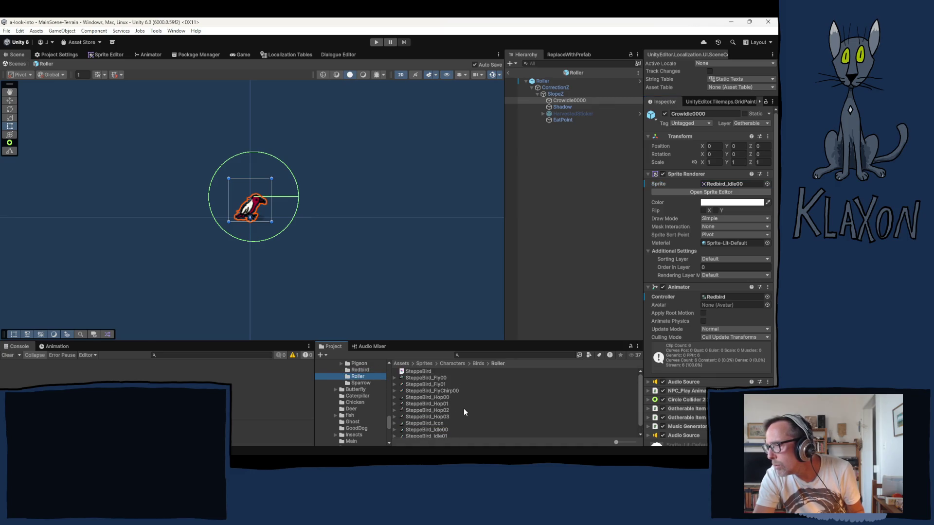
scroll(462, 413, "down", 1)
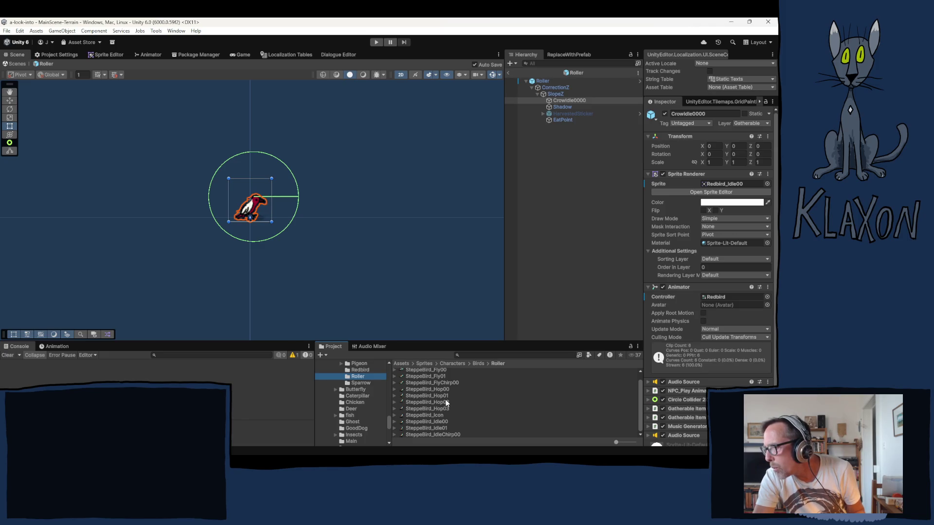
mouse_move(422, 421)
left_mouse_down()
mouse_move(734, 184)
mouse_move(727, 170)
mouse_move(730, 184)
left_mouse_up()
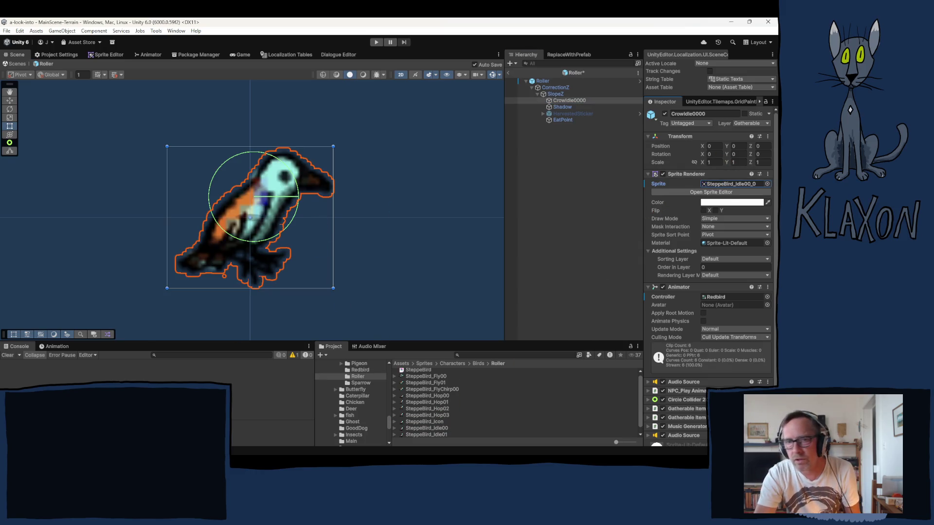
key("ctrl+s")
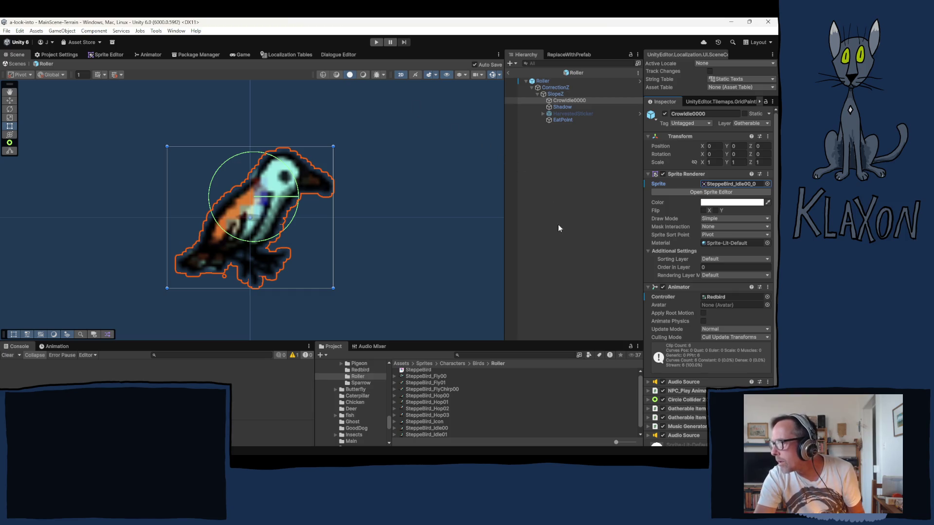
left_click(716, 297)
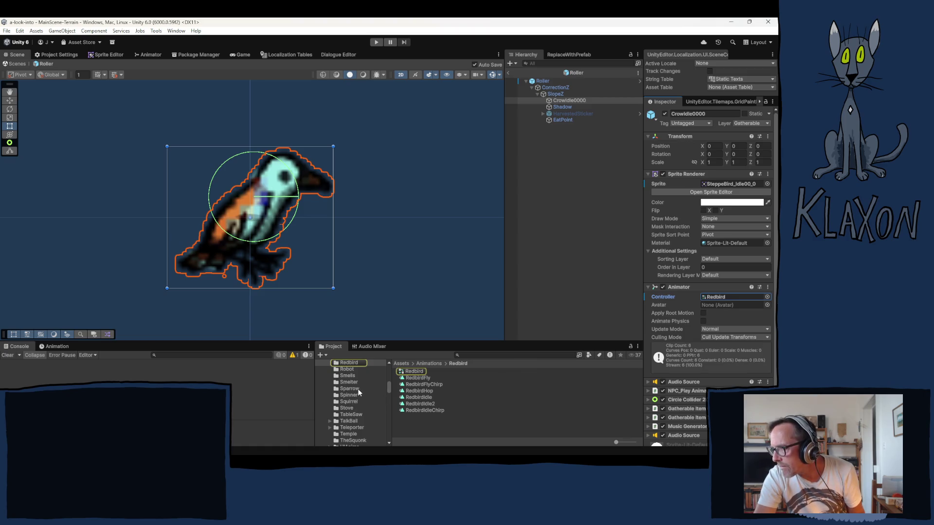
Step: Create a subfolder named 'Roller' inside Assets > Animations
scroll(358, 392, "up", 15)
scroll(354, 388, "up", 10)
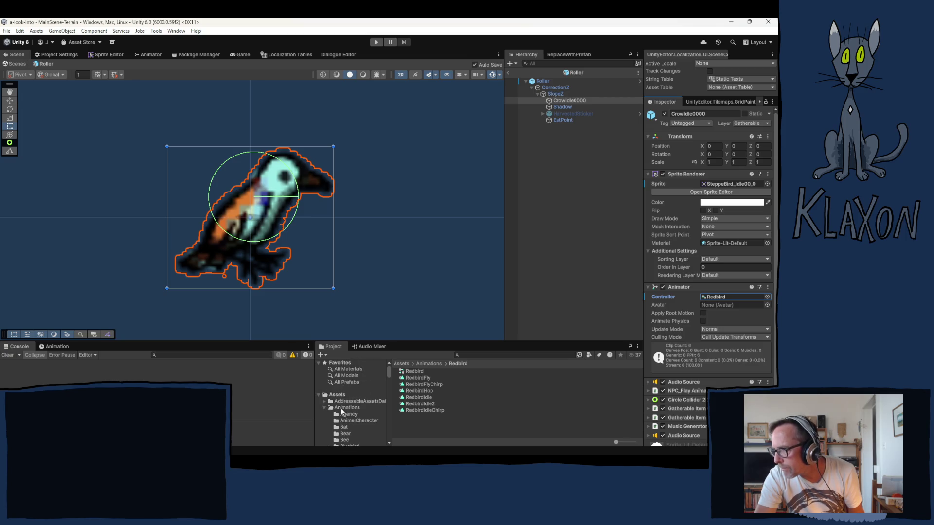
right_click(341, 411)
mouse_move(390, 178)
left_click(497, 180)
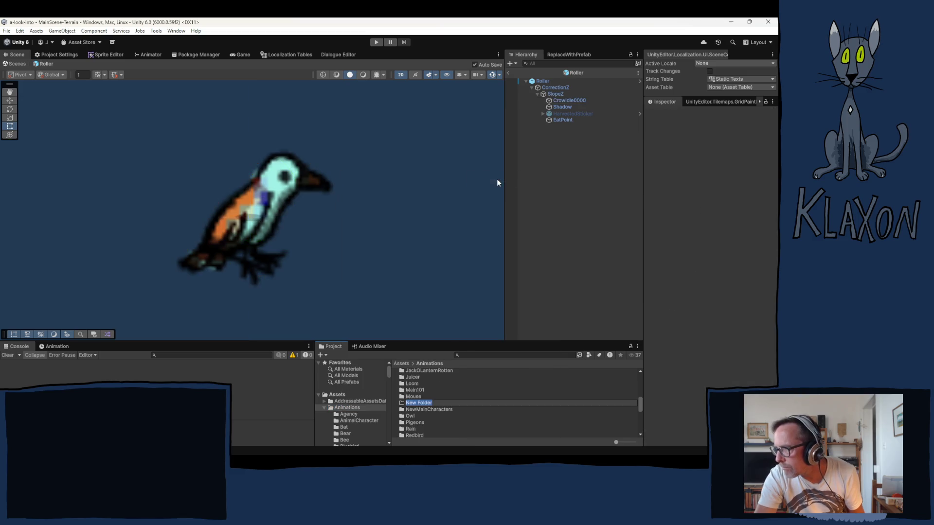
type("Ro")
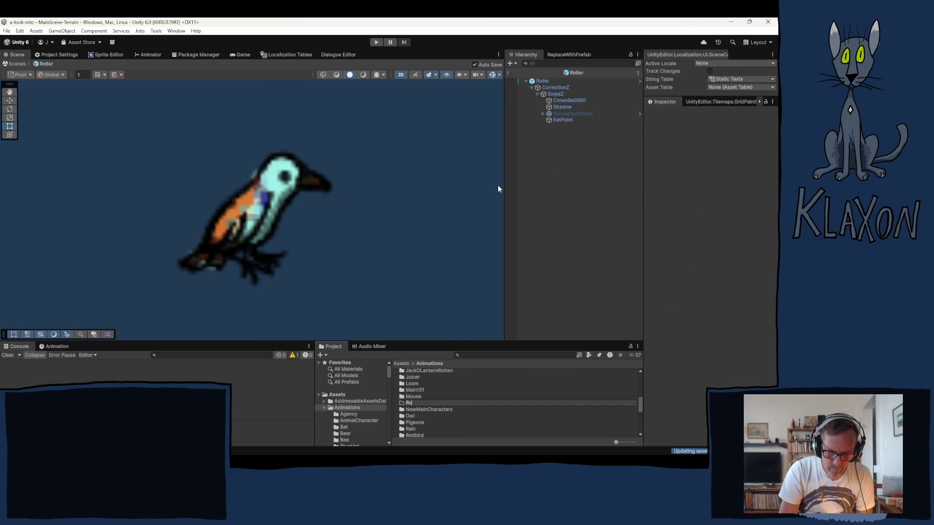
type("ller")
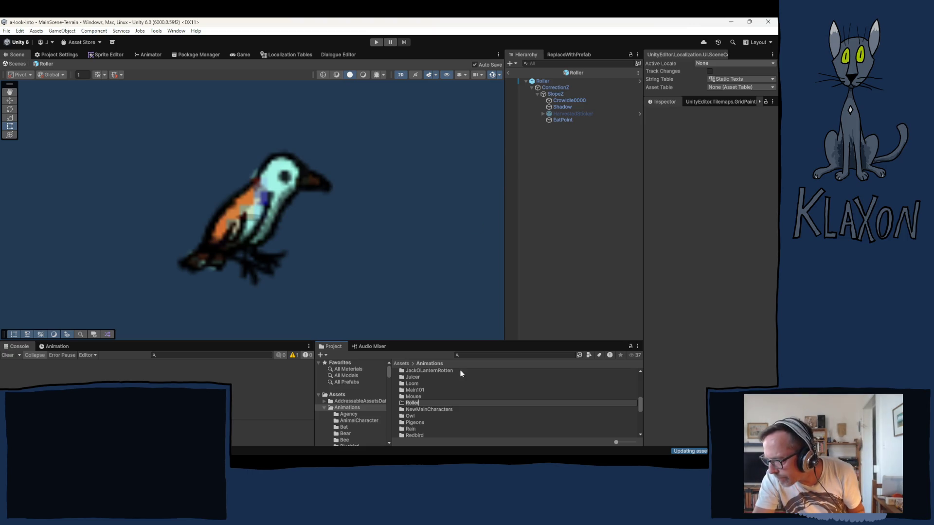
key("Return")
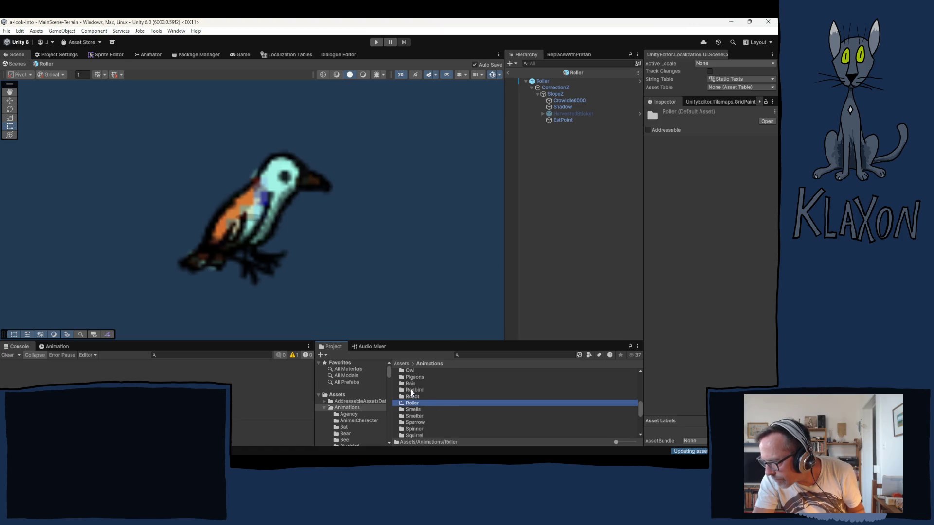
Step: Open Animations > Redbird, select its override controller, and ping its base Sparrow controller
left_click(416, 390)
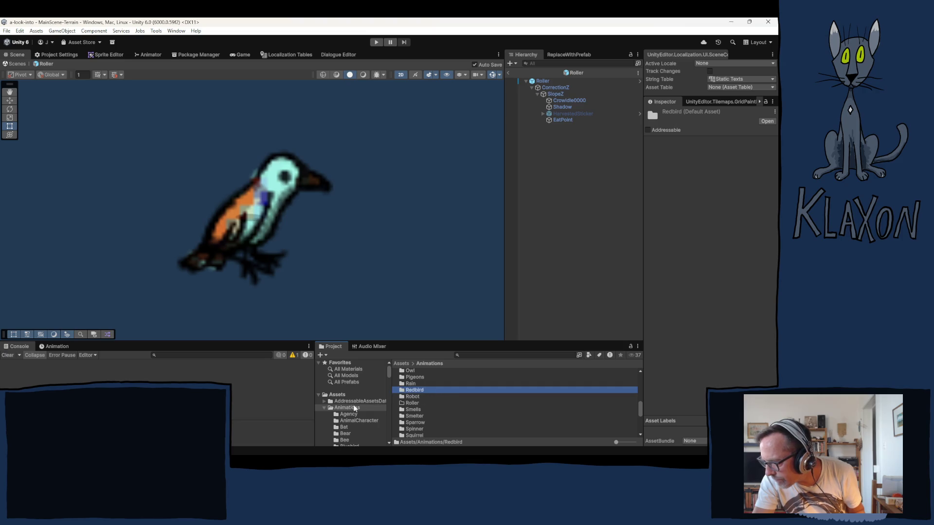
scroll(354, 419, "down", 3)
scroll(354, 419, "down", 5)
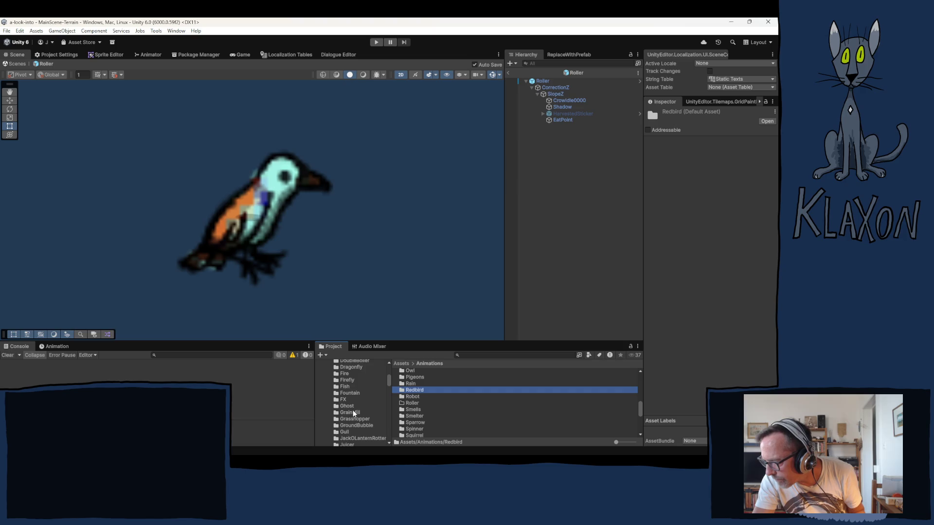
scroll(355, 425, "down", 3)
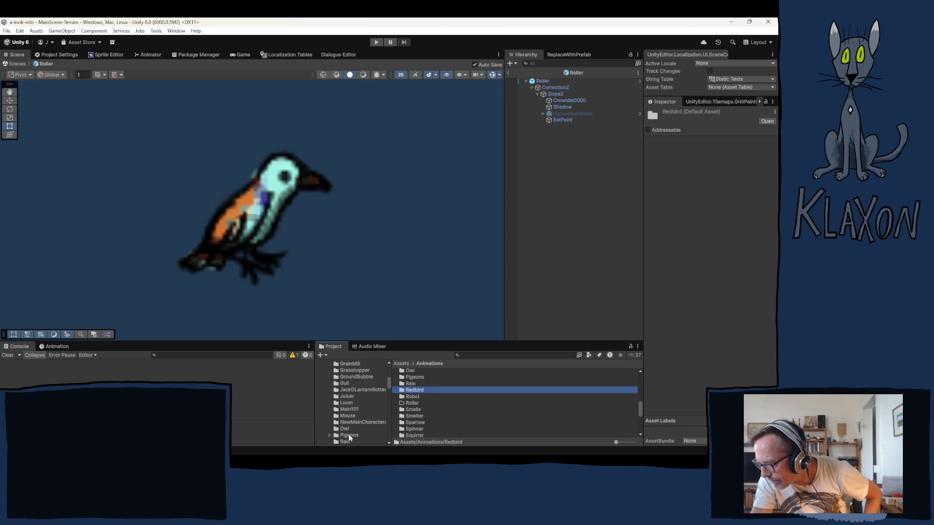
scroll(352, 432, "down", 3)
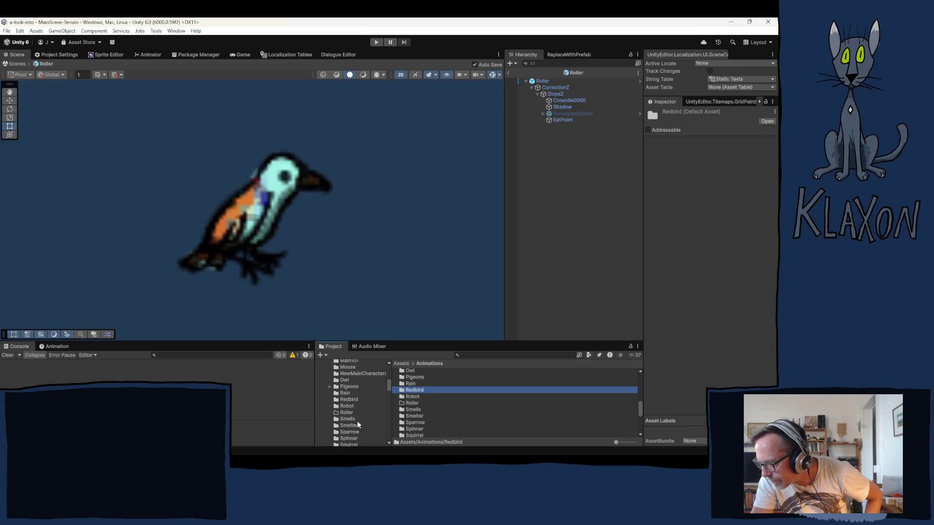
left_click(349, 399)
left_click(413, 372)
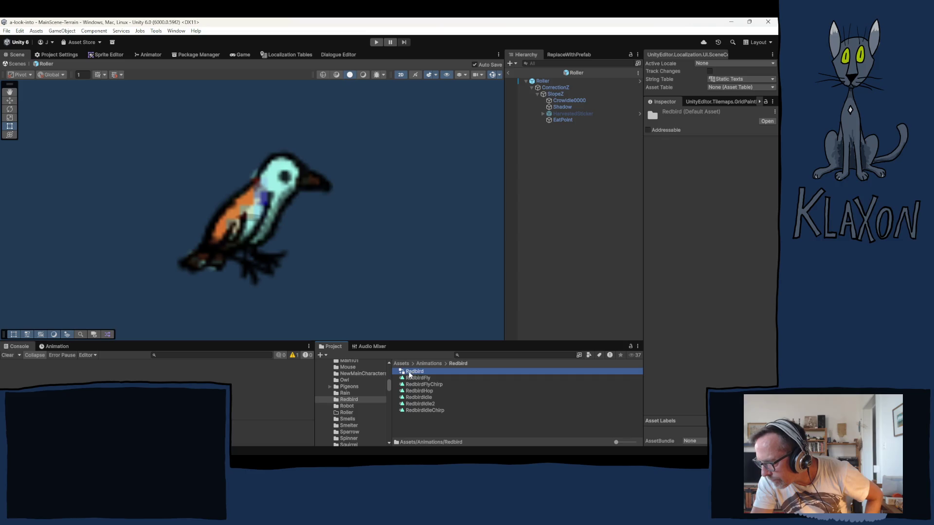
left_click(717, 141)
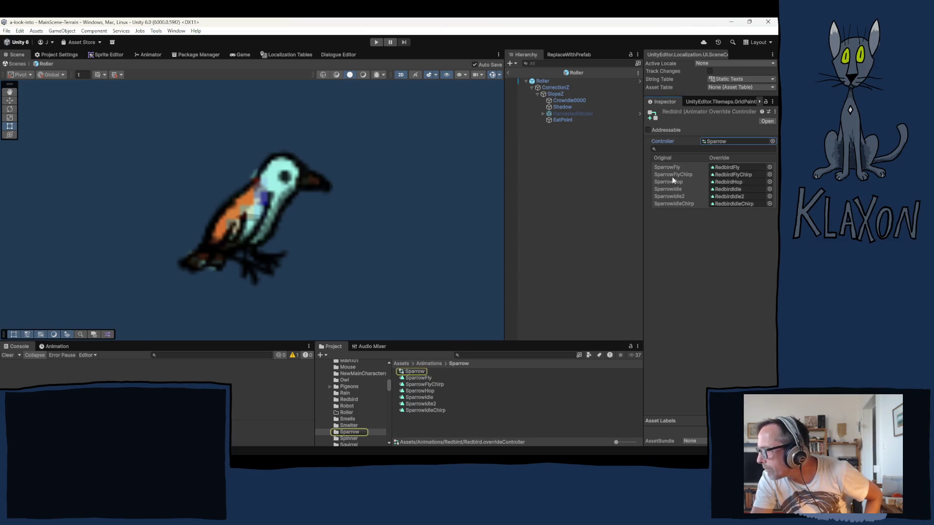
right_click(407, 373)
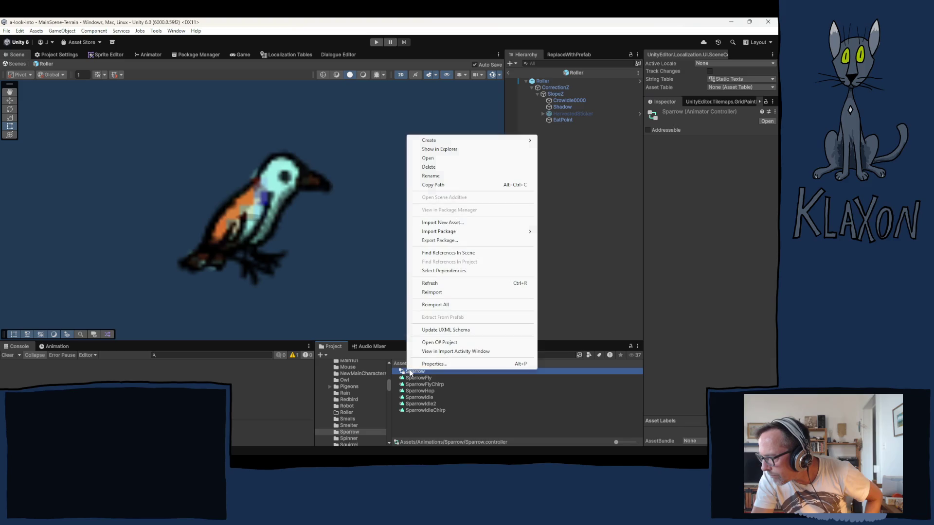
Step: Create an Animator Override Controller in the Sparrow folder and name it 'Roller'
mouse_move(442, 143)
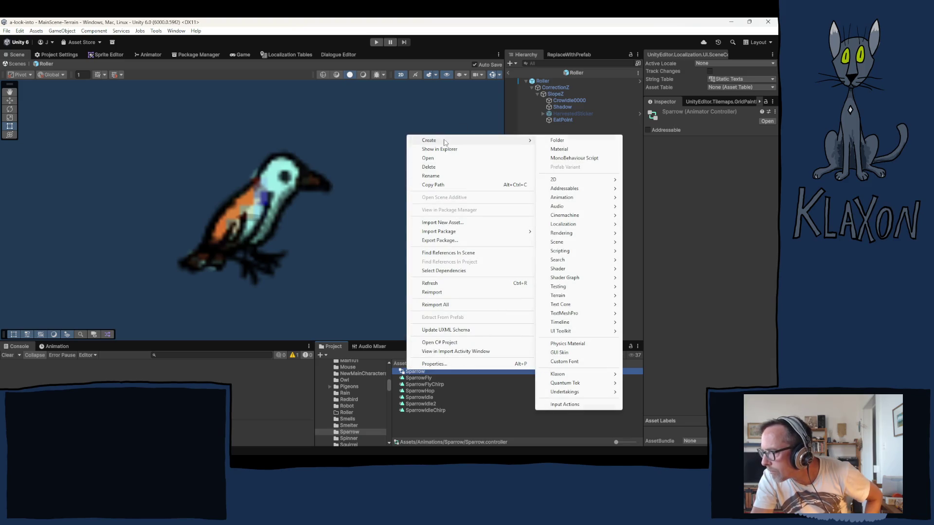
mouse_move(599, 192)
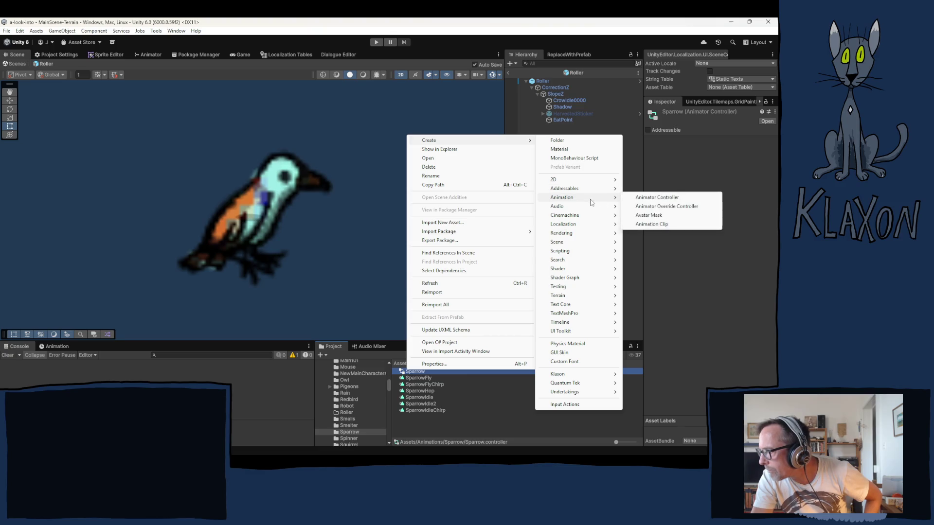
left_click(667, 208)
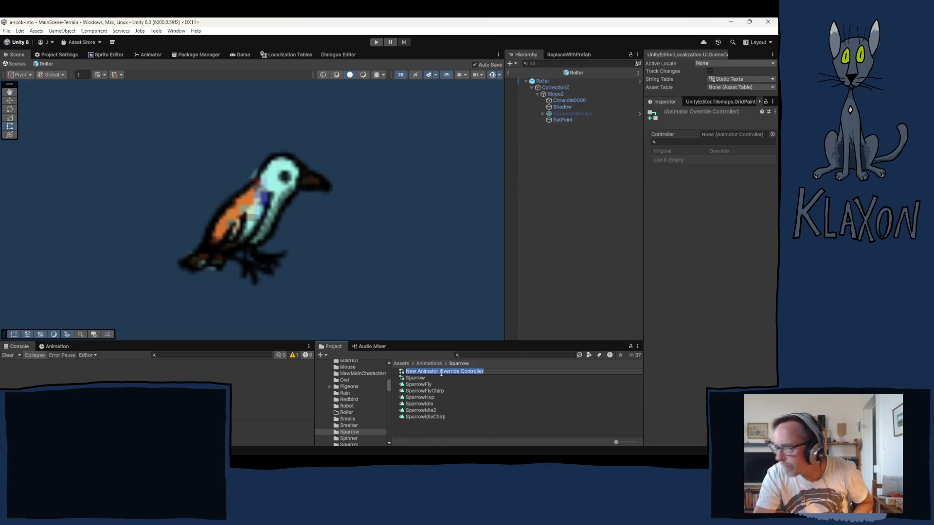
type("Roller")
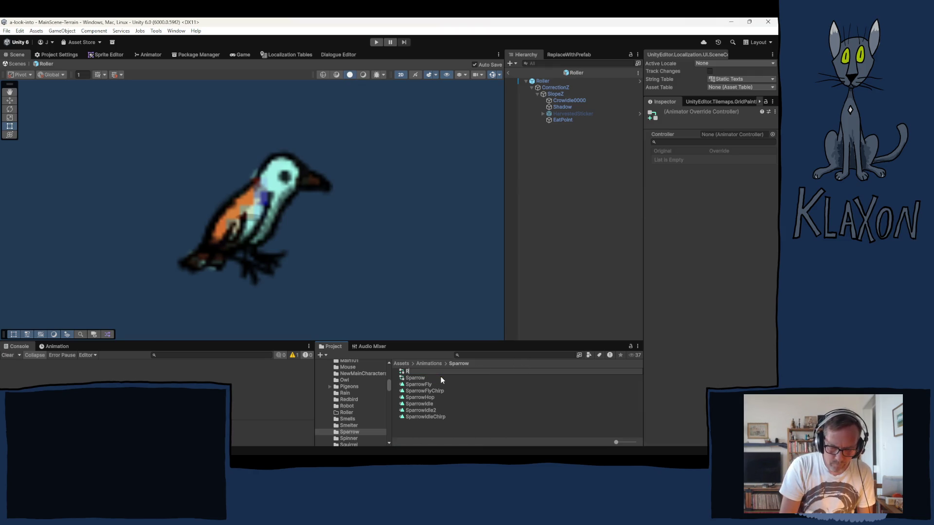